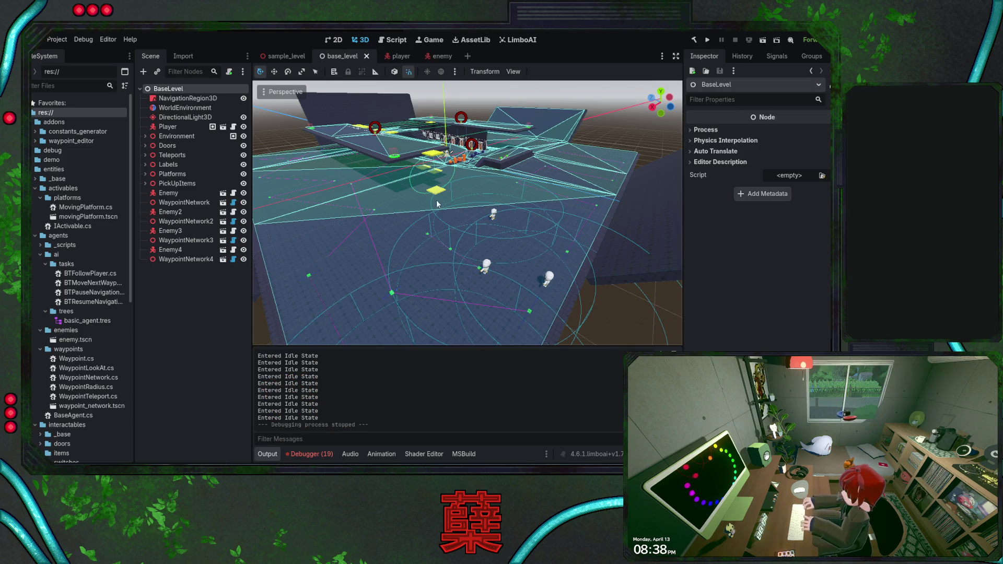
# - Save the base_level scene and switch to BaseAgent.cs in Visual Studio
pyautogui.hotkey('ctrl', 's')
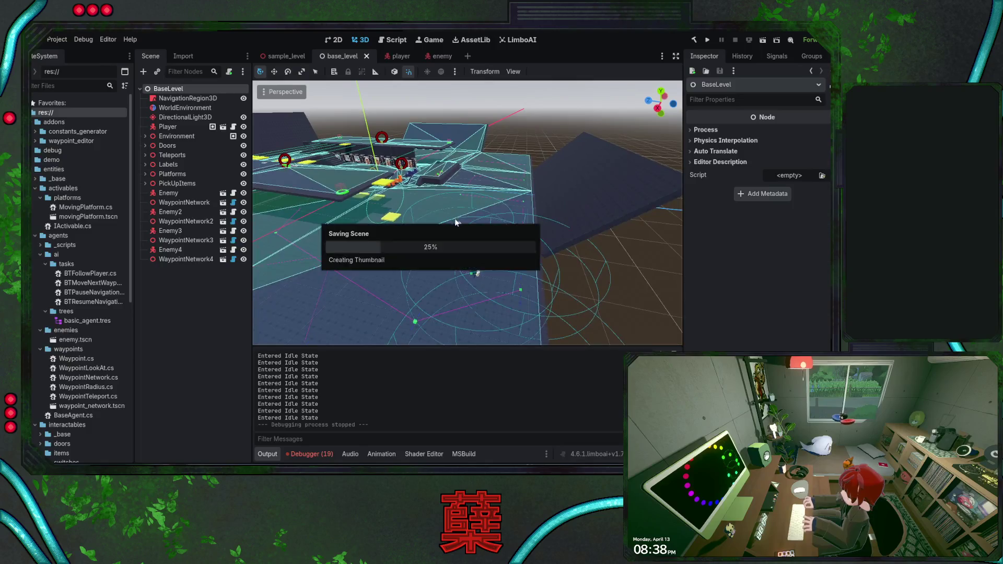
pyautogui.hotkey('alt', 'Tab')
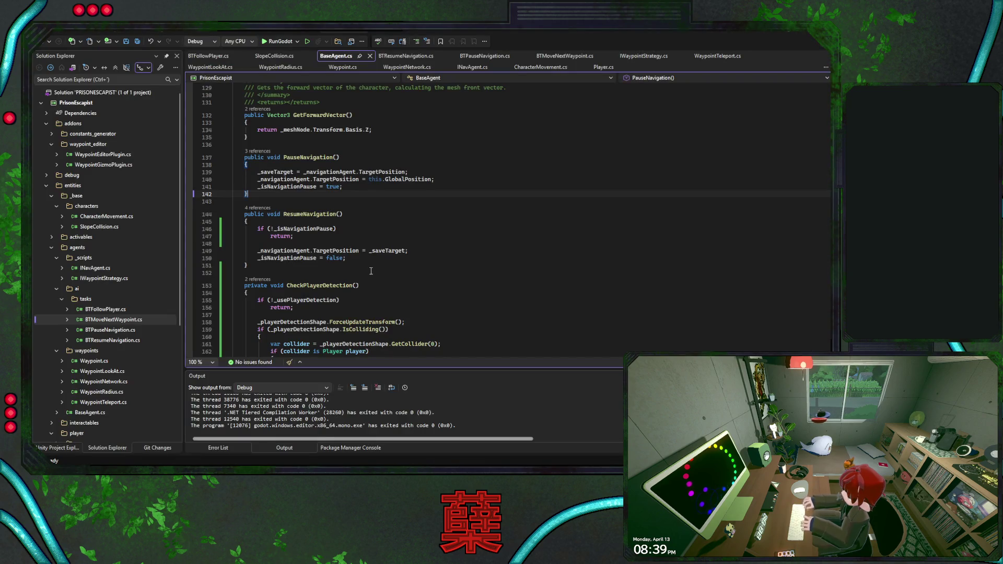
pyautogui.click(431, 253)
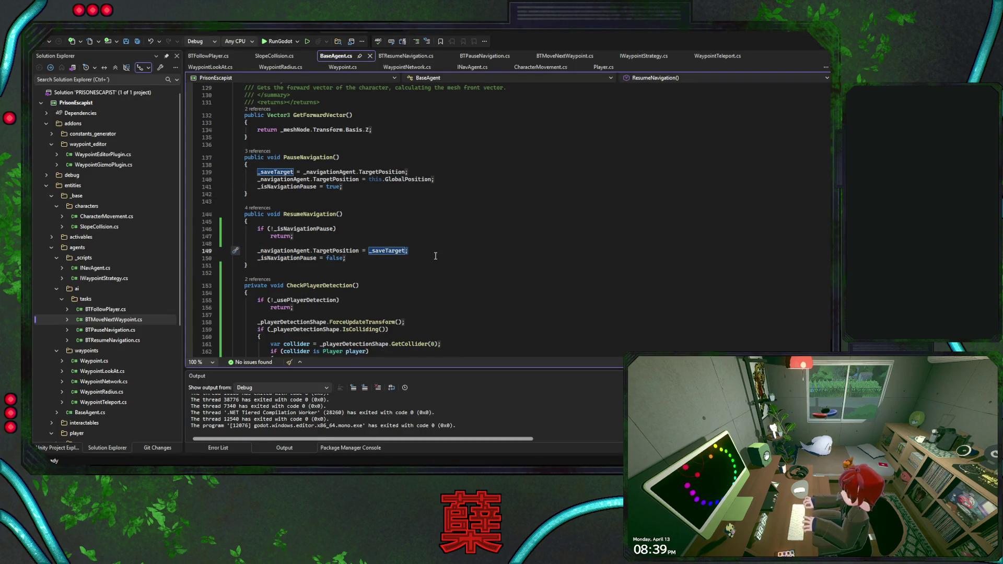
pyautogui.click(454, 187)
pyautogui.scroll(2, 457, 208)
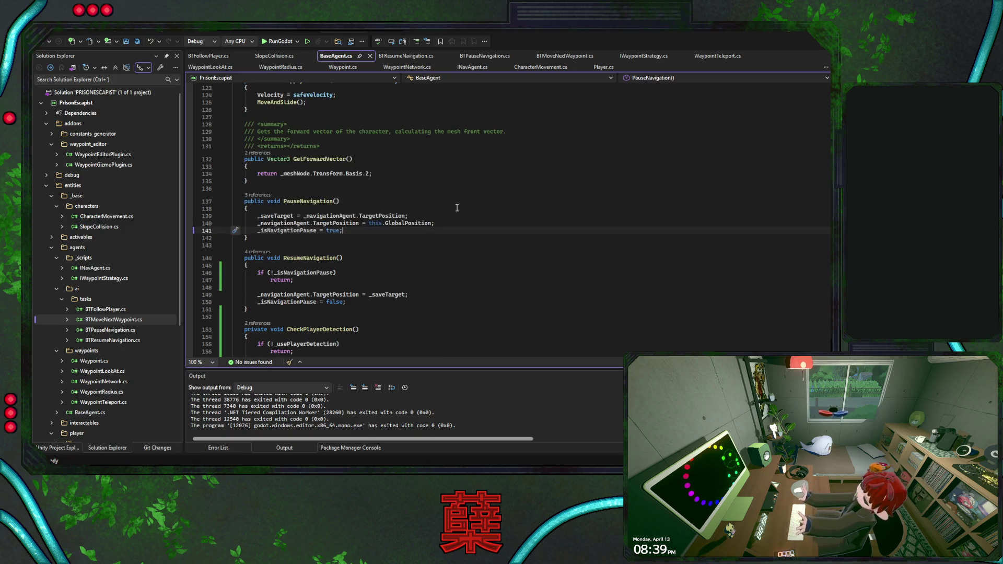
pyautogui.scroll(4, 457, 208)
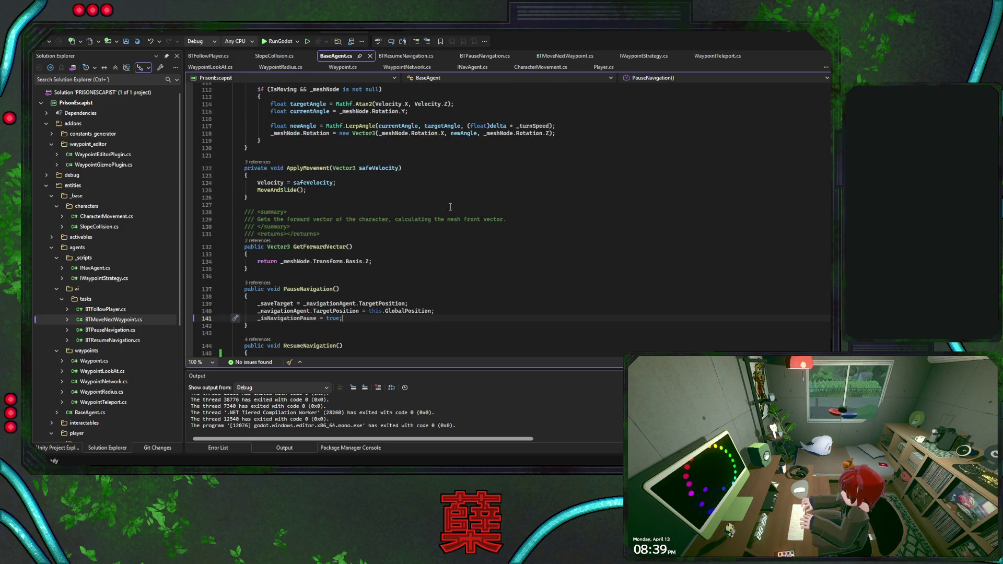
pyautogui.scroll(13, 406, 206)
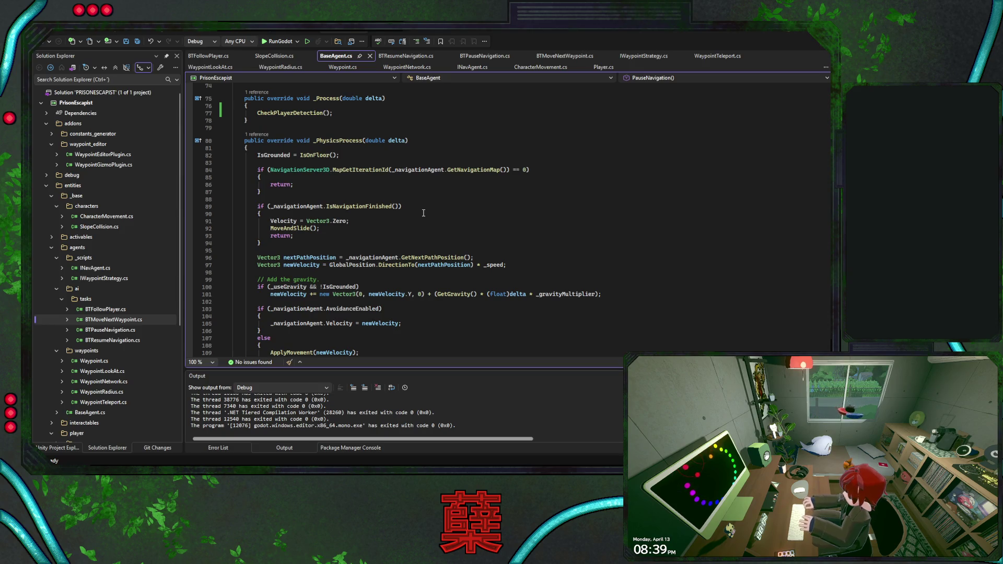
pyautogui.scroll(7, 423, 213)
pyautogui.scroll(-15, 378, 230)
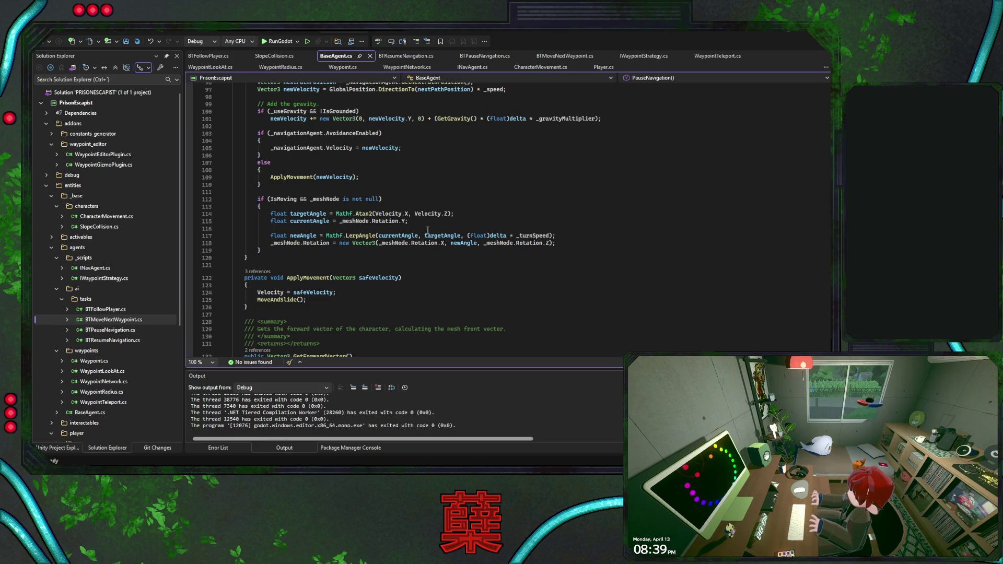
pyautogui.scroll(-6, 433, 231)
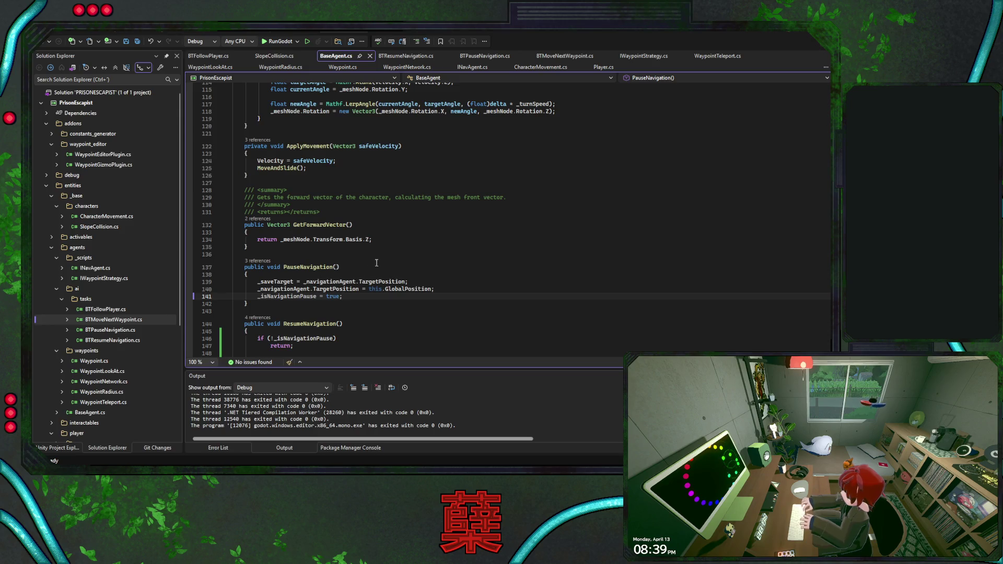
pyautogui.scroll(-2, 381, 259)
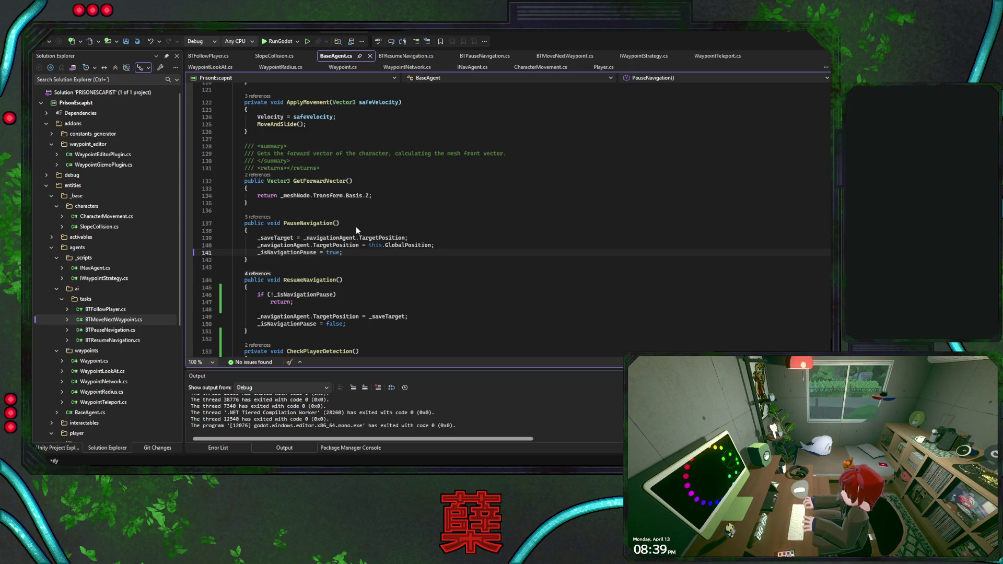
# - Find the ResumeNavigation calls and review the player_detected lines in CheckPlayerDetection
pyautogui.hotkey('ctrl', '-')
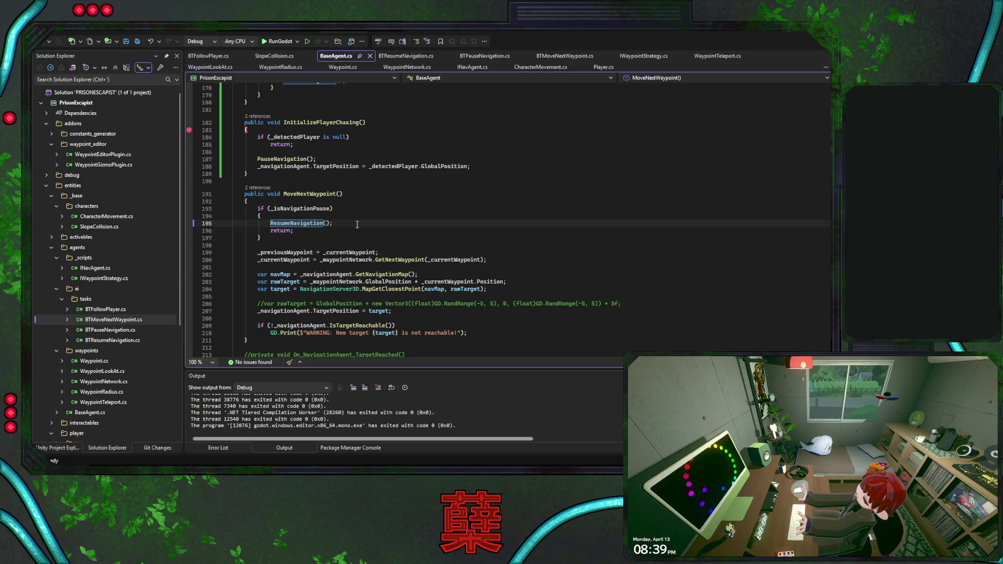
pyautogui.hotkey('ctrl', 'f')
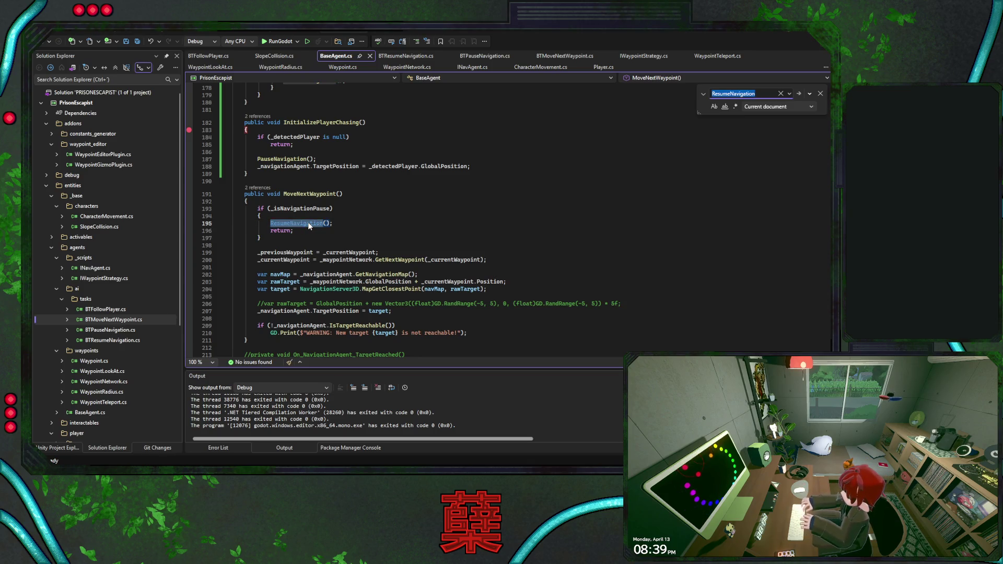
pyautogui.press('Return')
pyautogui.press('Return')
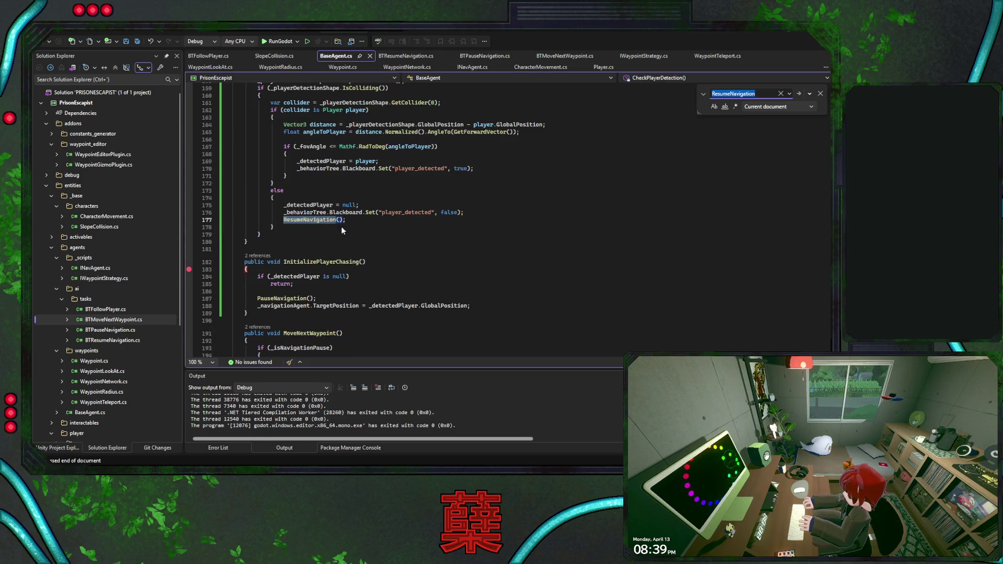
pyautogui.click(365, 223)
pyautogui.press('Escape')
pyautogui.scroll(5, 365, 223)
pyautogui.click(340, 168)
pyautogui.scroll(-2, 379, 219)
pyautogui.click(496, 234)
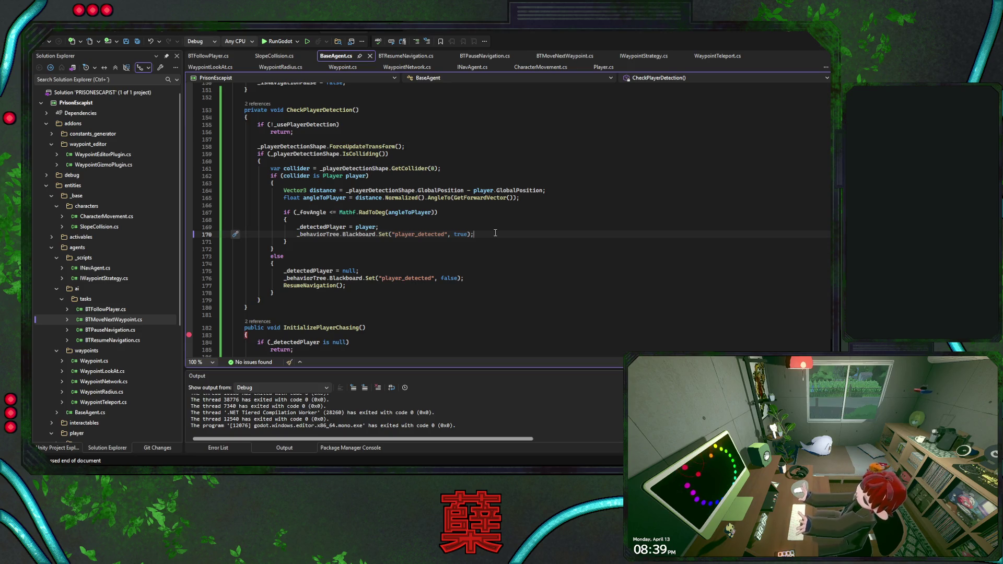
pyautogui.moveTo(494, 234); pyautogui.dragTo(497, 219)
pyautogui.press('Right')
# - Save BaseAgent.cs, review MoveNextWaypoint, then build and run the game from Godot with F5
pyautogui.hotkey('ctrl', 's')
pyautogui.scroll(-4, 493, 233)
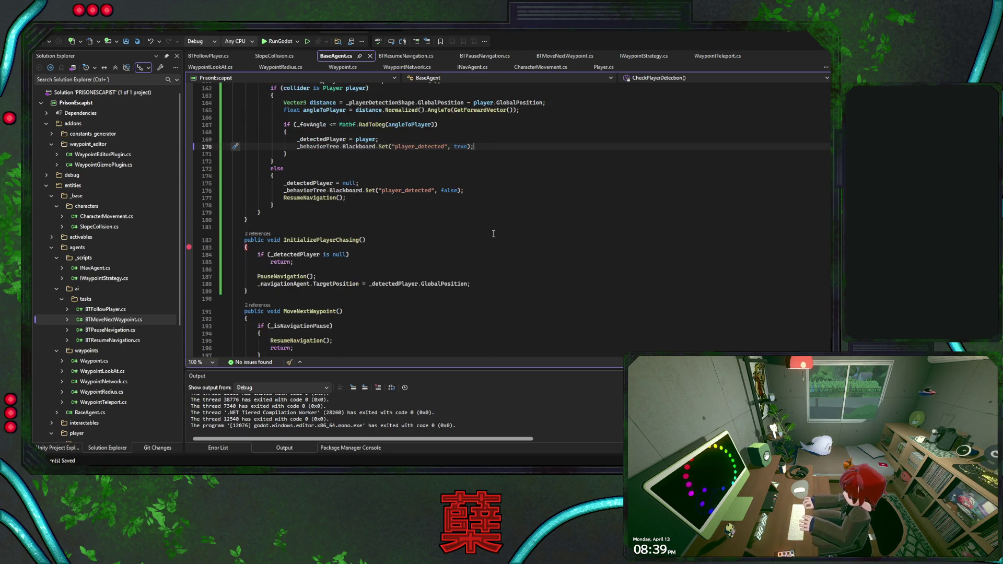
pyautogui.scroll(-5, 493, 234)
pyautogui.moveTo(494, 268); pyautogui.dragTo(494, 249)
pyautogui.click(491, 238)
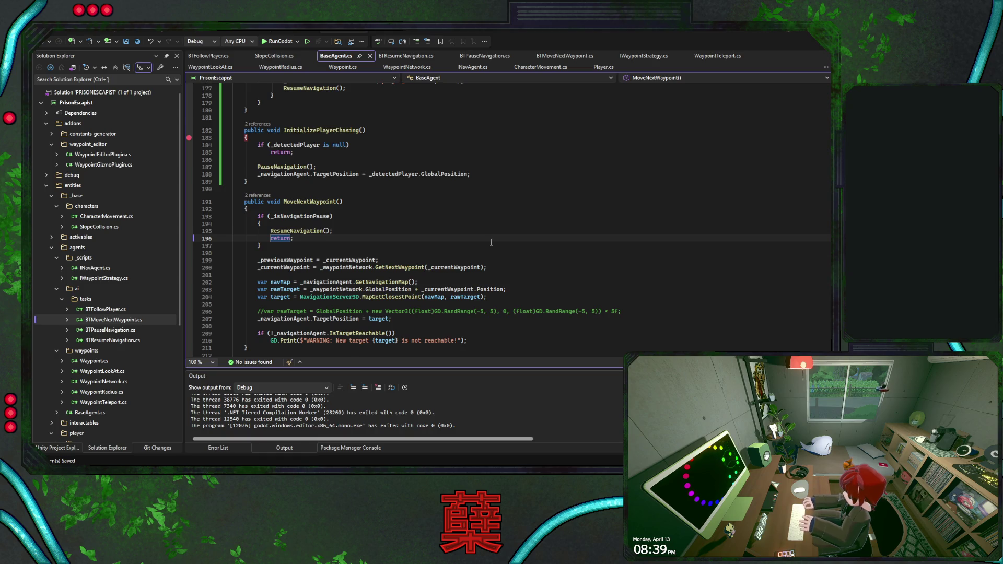
pyautogui.scroll(6, 492, 242)
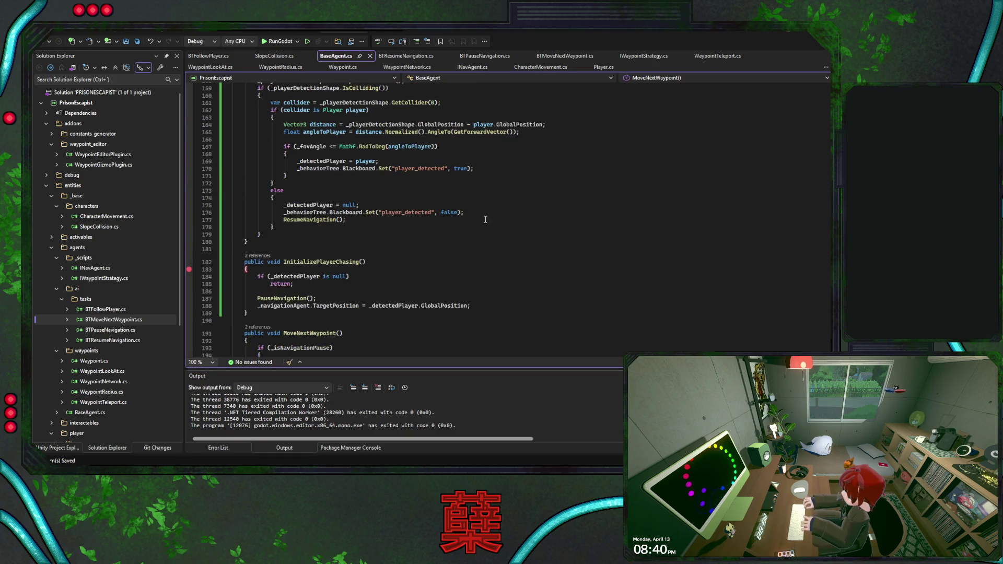
pyautogui.click(484, 215)
pyautogui.scroll(1, 484, 215)
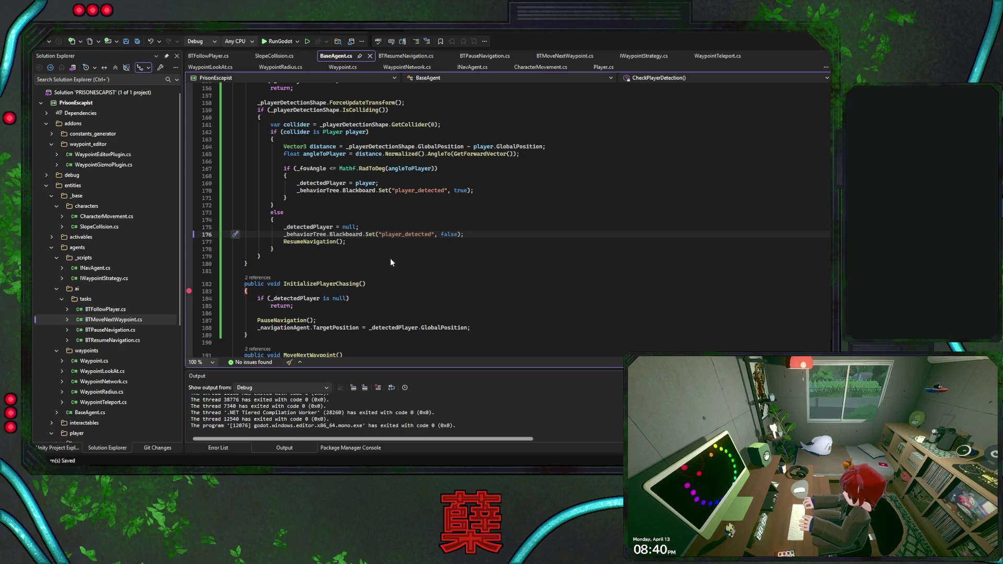
pyautogui.hotkey('alt', 'Tab')
pyautogui.press('F5')
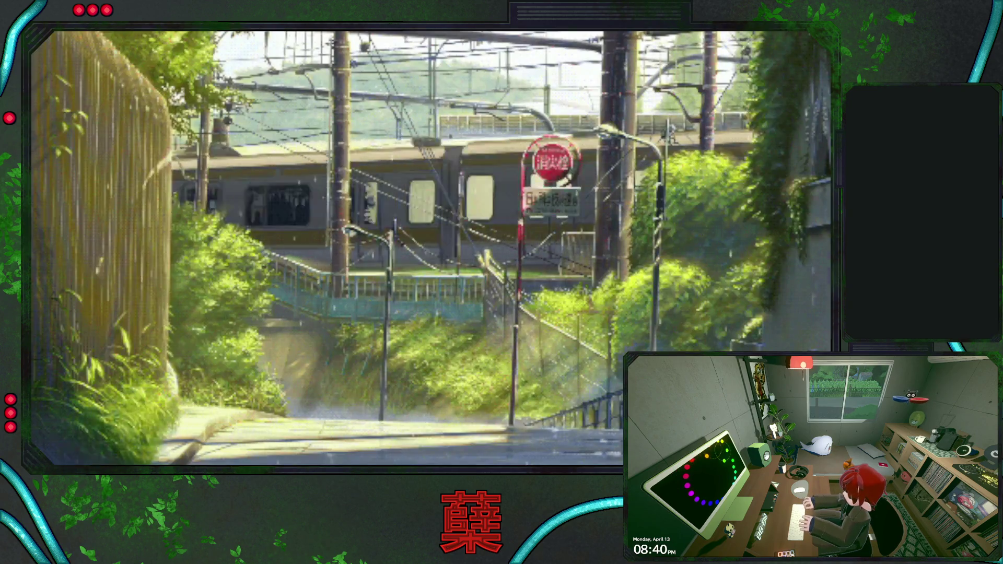
# - Walk the character toward the robots to get spotted, then exit the game from the Pause Menu
pyautogui.press('d')
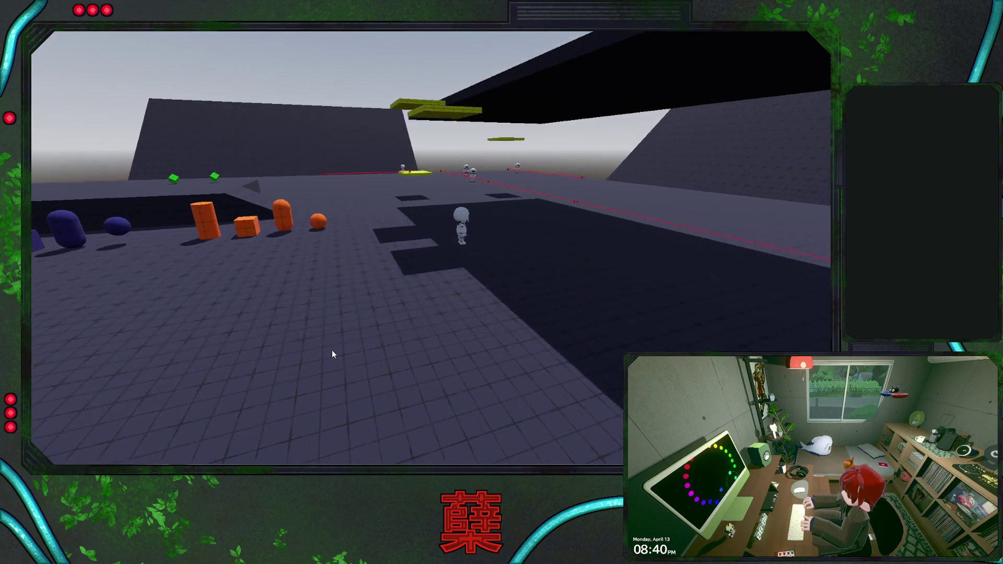
pyautogui.press('w')
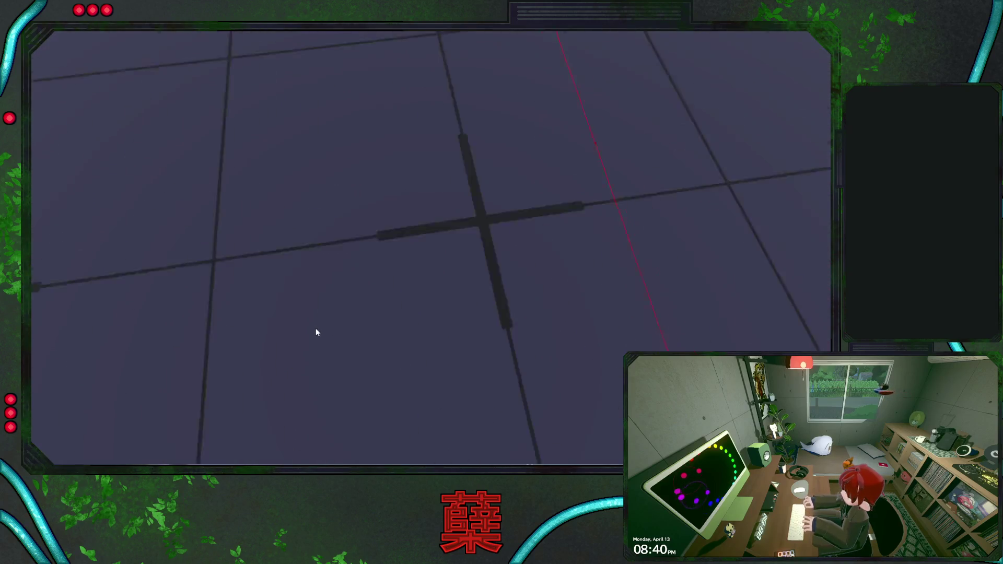
pyautogui.press('w')
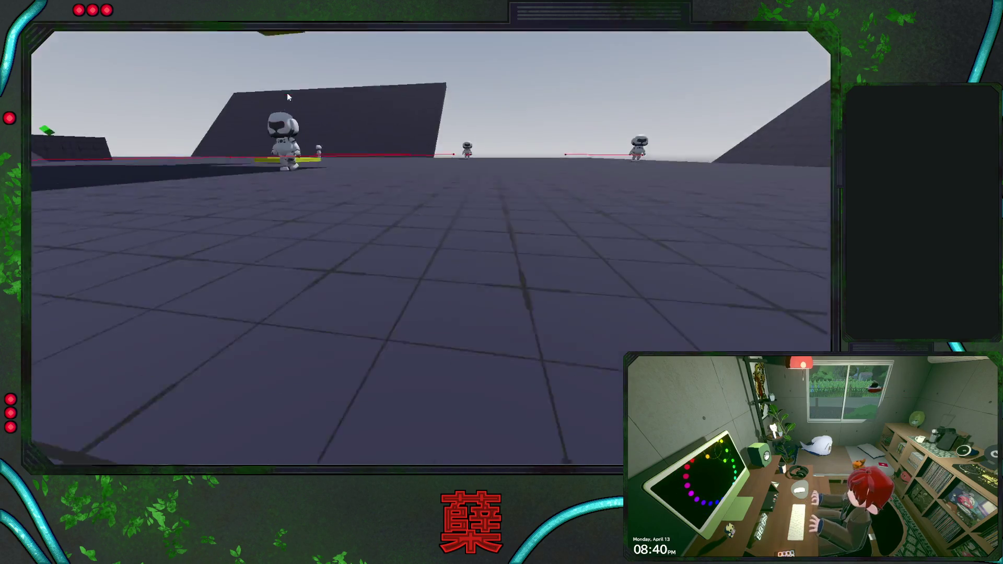
pyautogui.press('w')
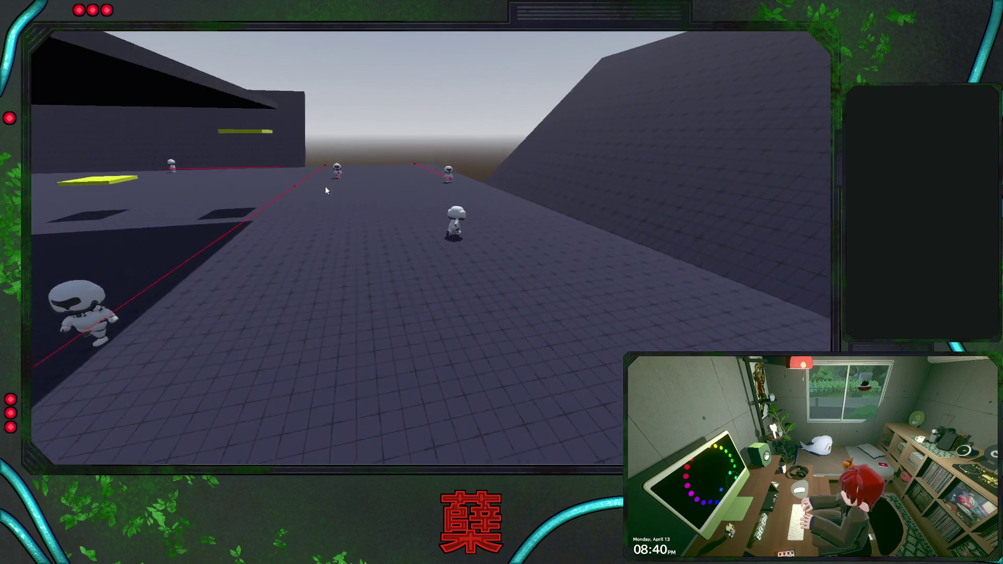
pyautogui.press('w')
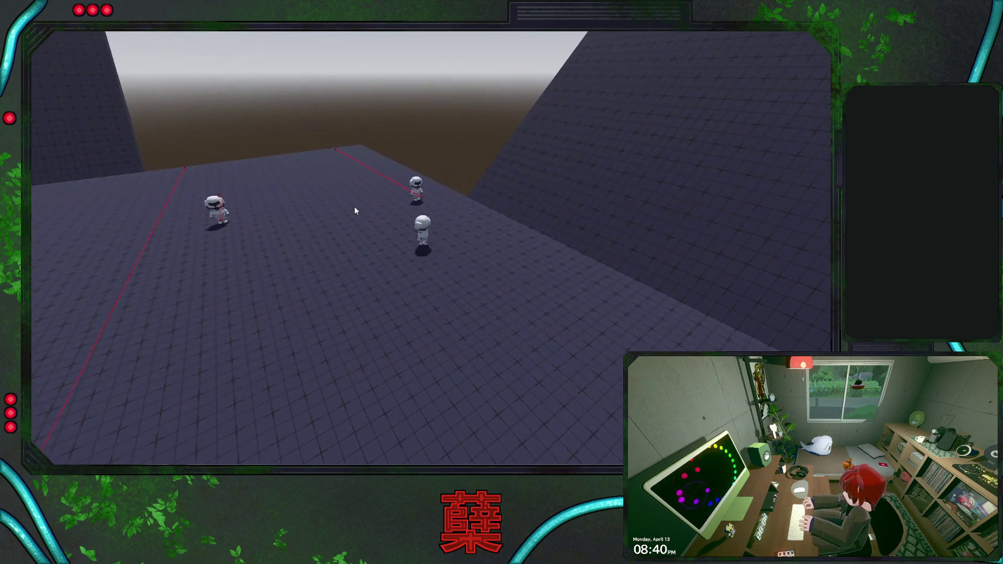
pyautogui.press('w')
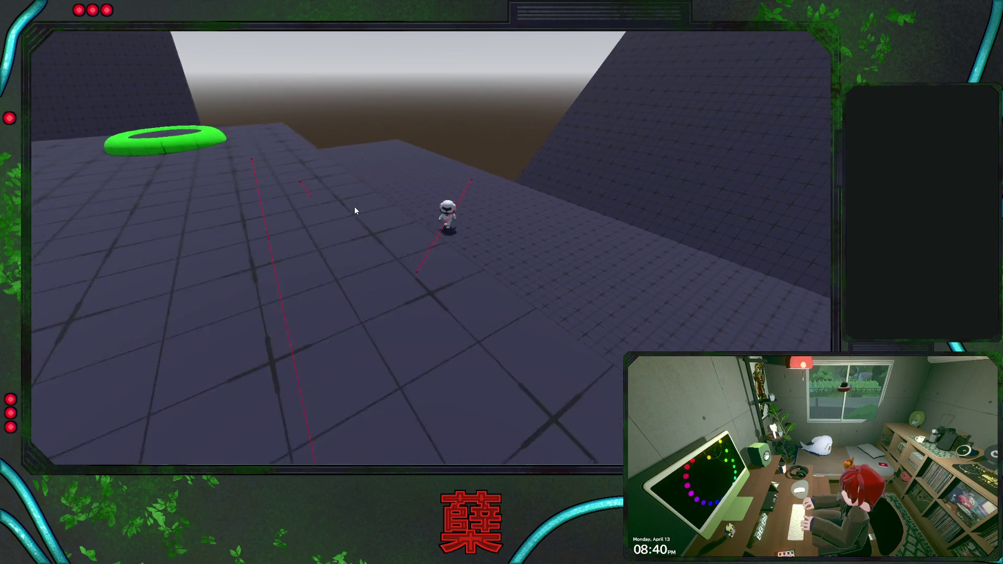
pyautogui.press('Escape')
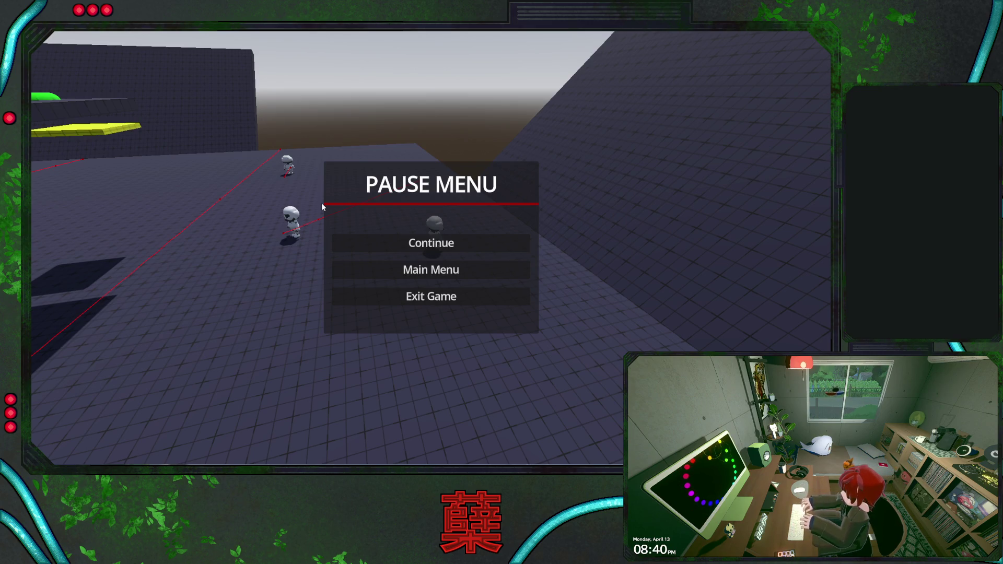
pyautogui.click(392, 294)
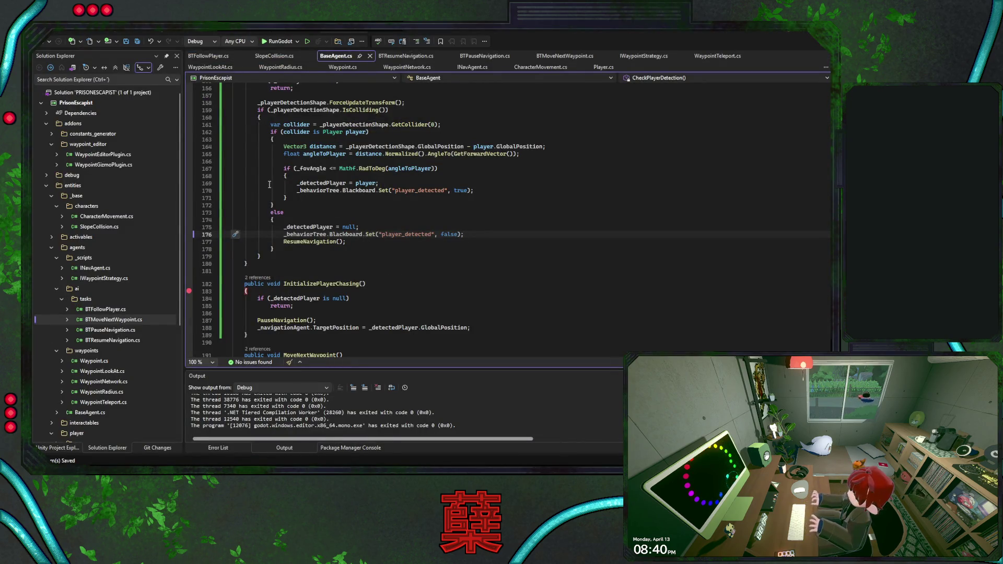
# - Add a breakpoint on line 168 and trace InitializePlayerChasing to its BTFollowPlayer.cs call and back
pyautogui.click(189, 176)
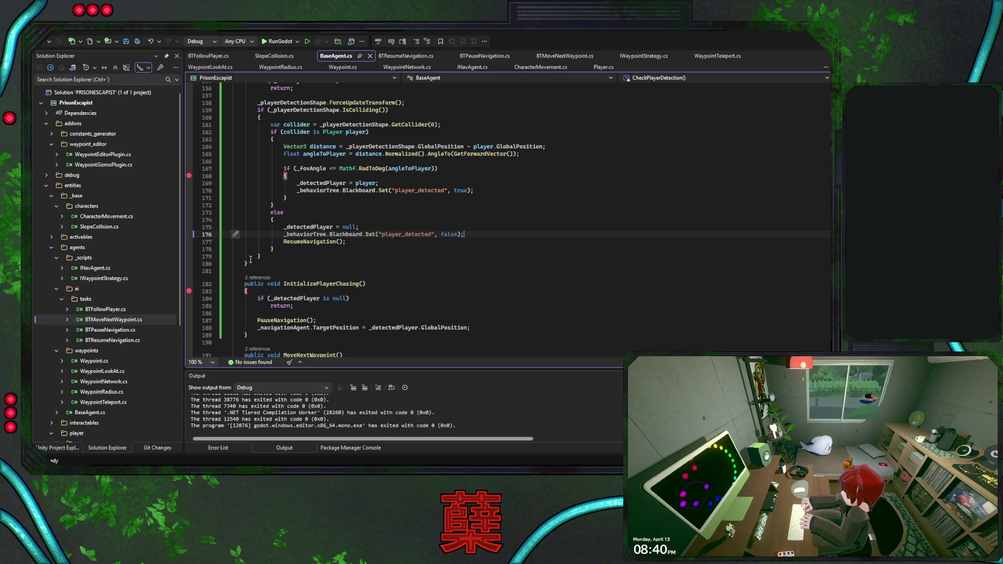
pyautogui.click(305, 286)
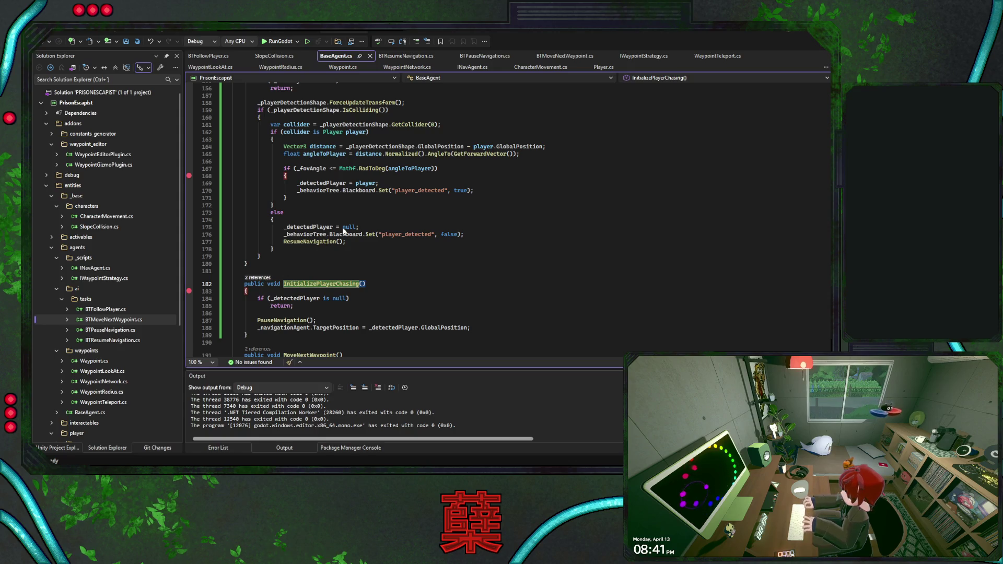
pyautogui.hotkey('ctrl', '-')
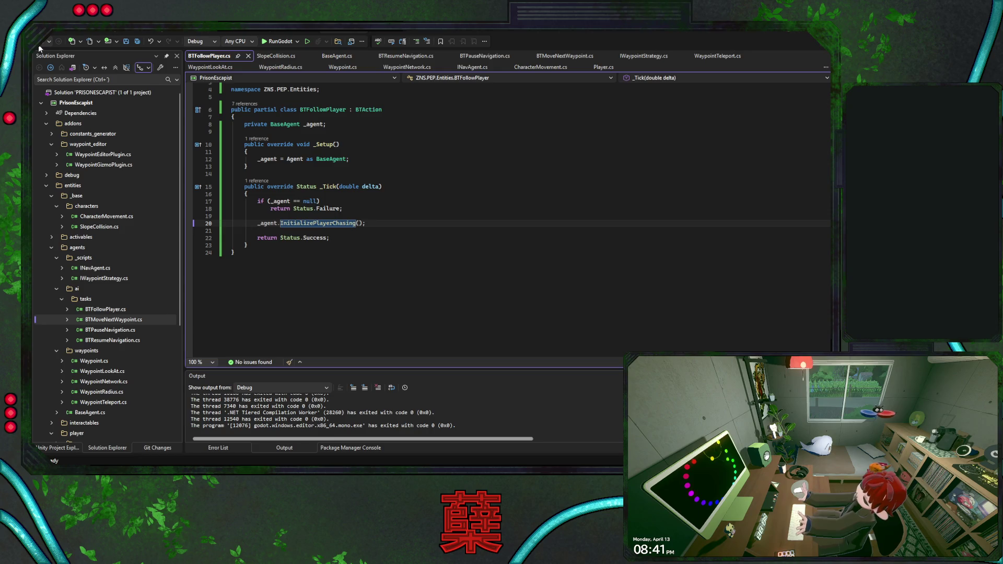
pyautogui.hotkey('ctrl', 'shift', '-')
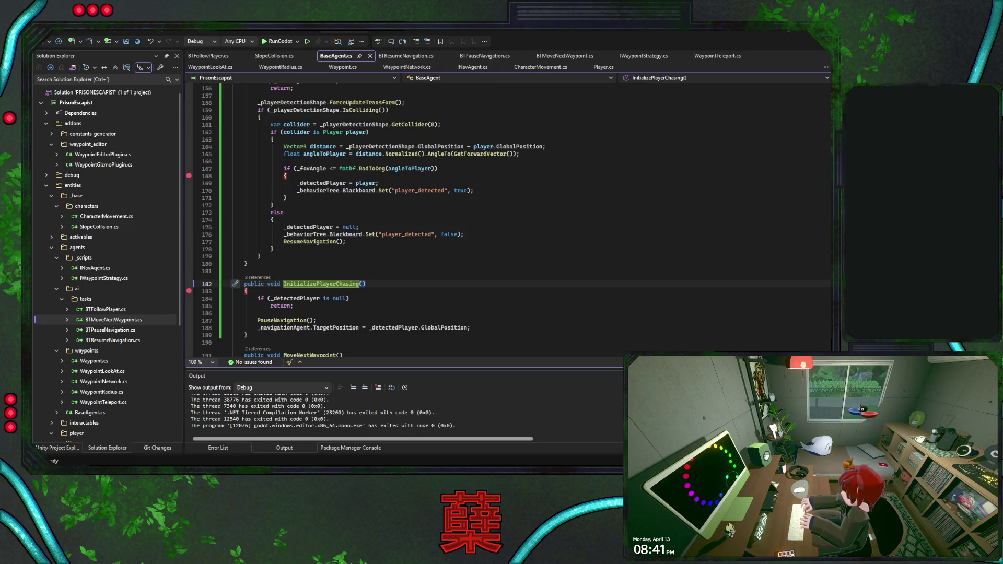
pyautogui.hotkey('alt', 'Tab')
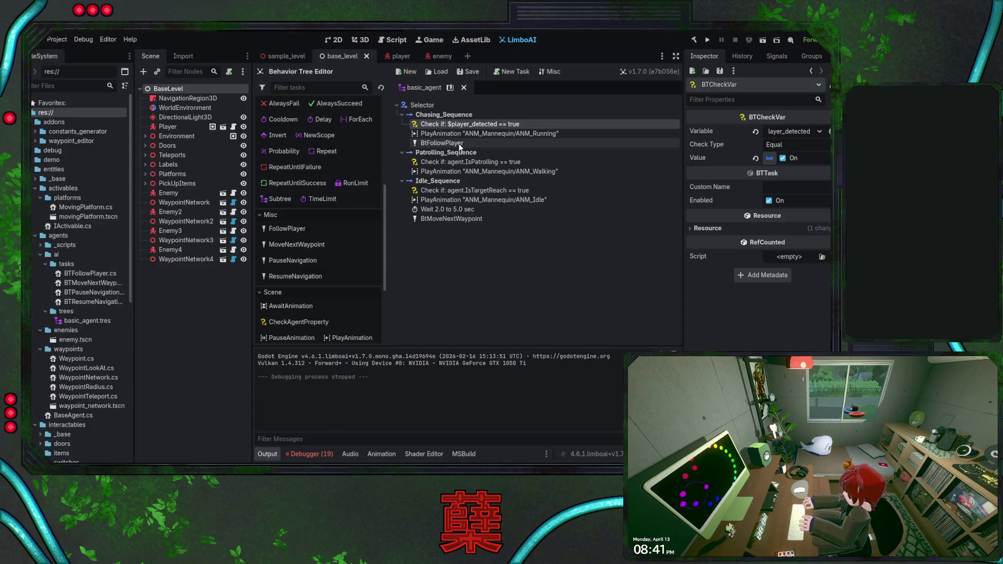
# - Inspect the BtFollowPlayer task's script, then return to BaseAgent.cs in Visual Studio
pyautogui.click(459, 146)
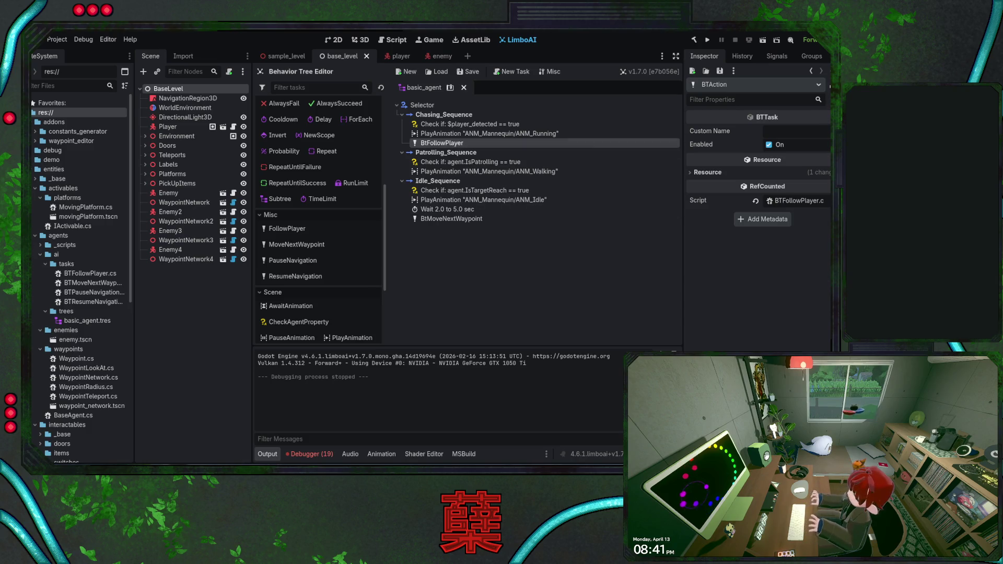
pyautogui.hotkey('alt', 'Tab')
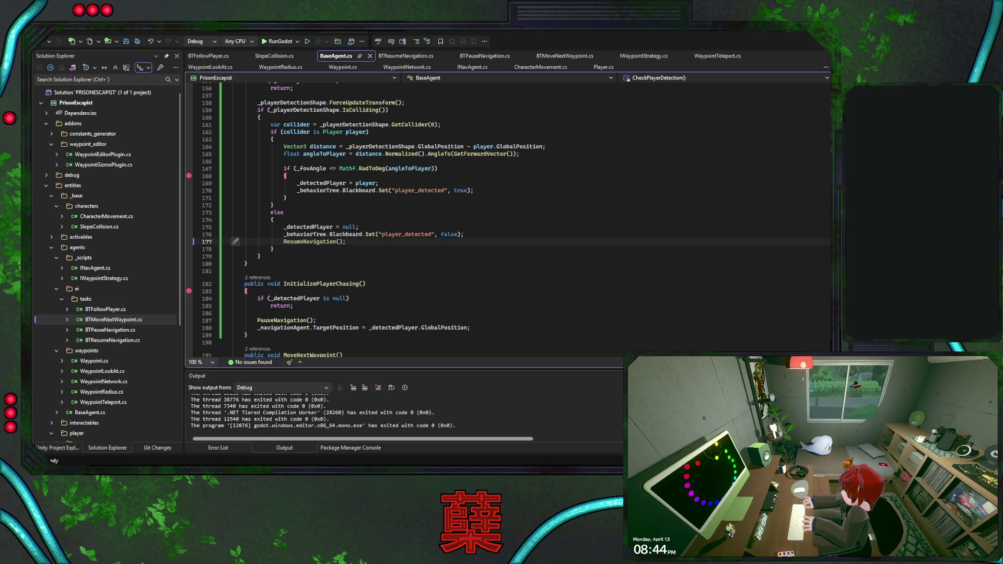
# - Save BaseAgent.cs and launch the RunGodot debug build with F5
pyautogui.hotkey('ctrl', 's')
pyautogui.press('Up')
pyautogui.press('Up')
pyautogui.press('Up')
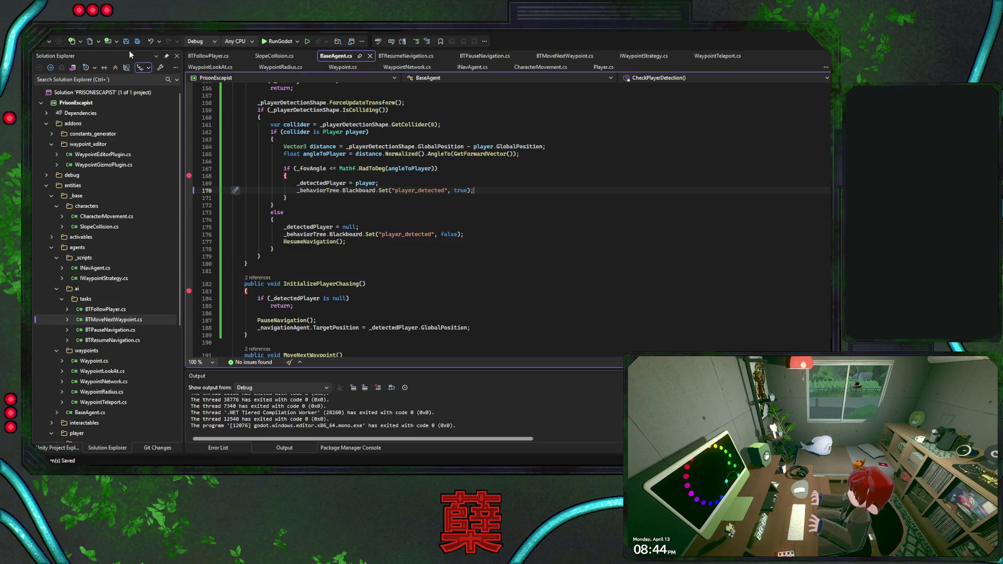
pyautogui.press('F5')
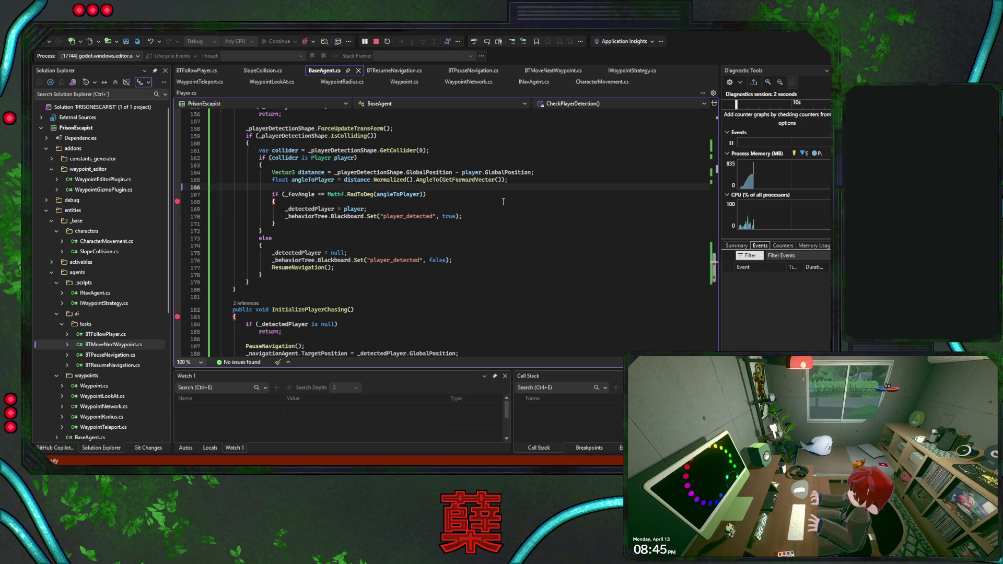
# - Continue past the line-168 detection breakpoint repeatedly until the debug run ends
pyautogui.hotkey('shift', 'F5')
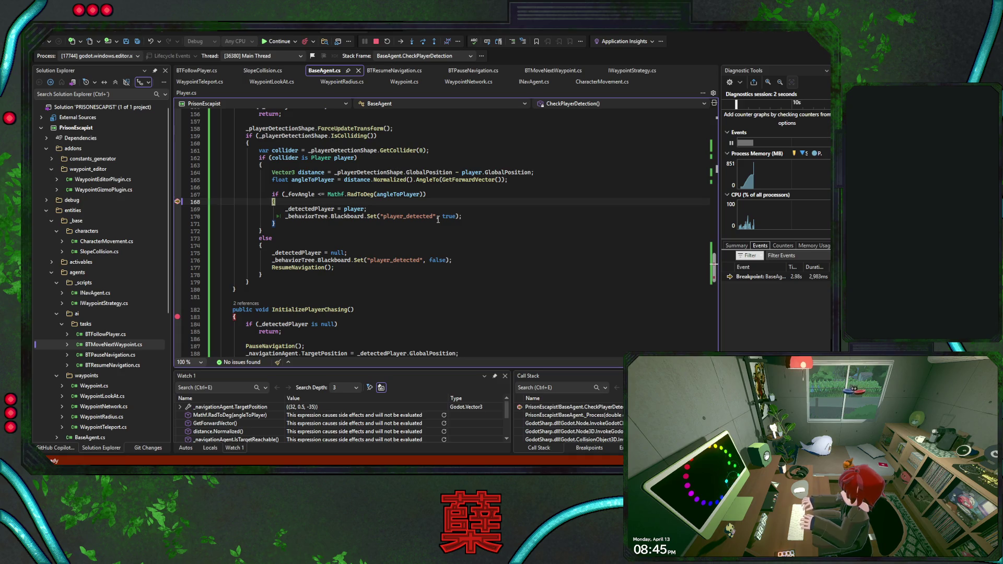
pyautogui.click(273, 42)
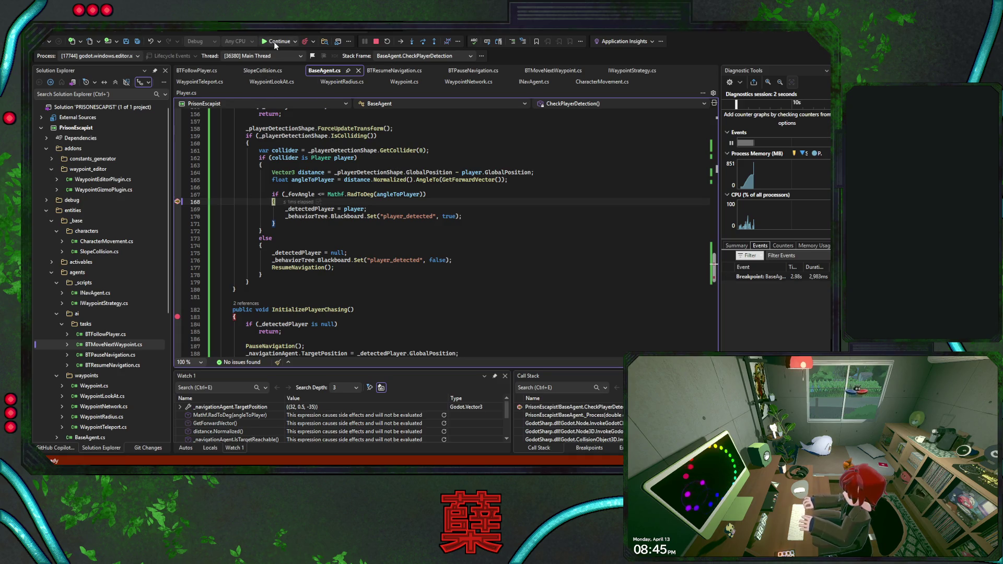
pyautogui.click(274, 41)
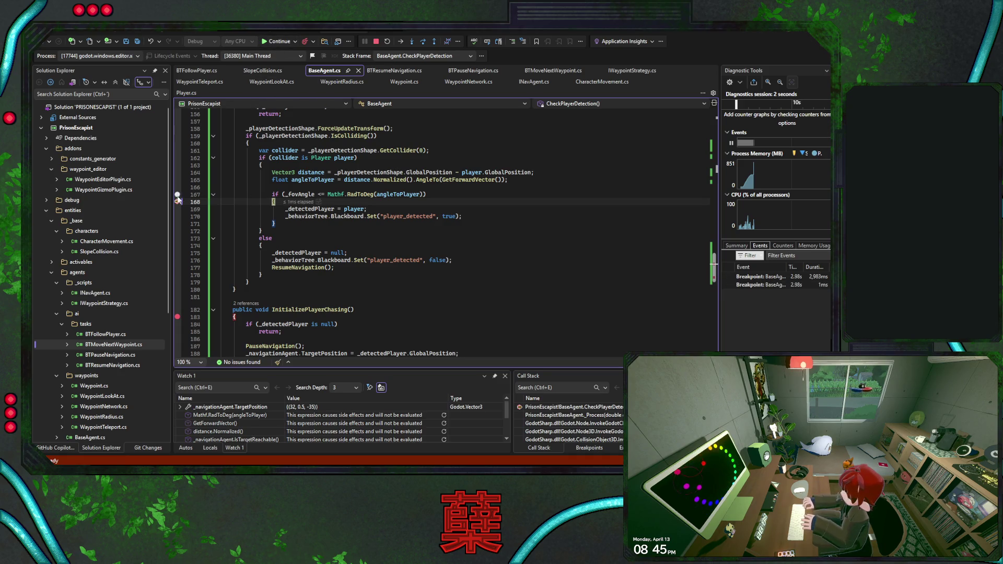
pyautogui.click(278, 41)
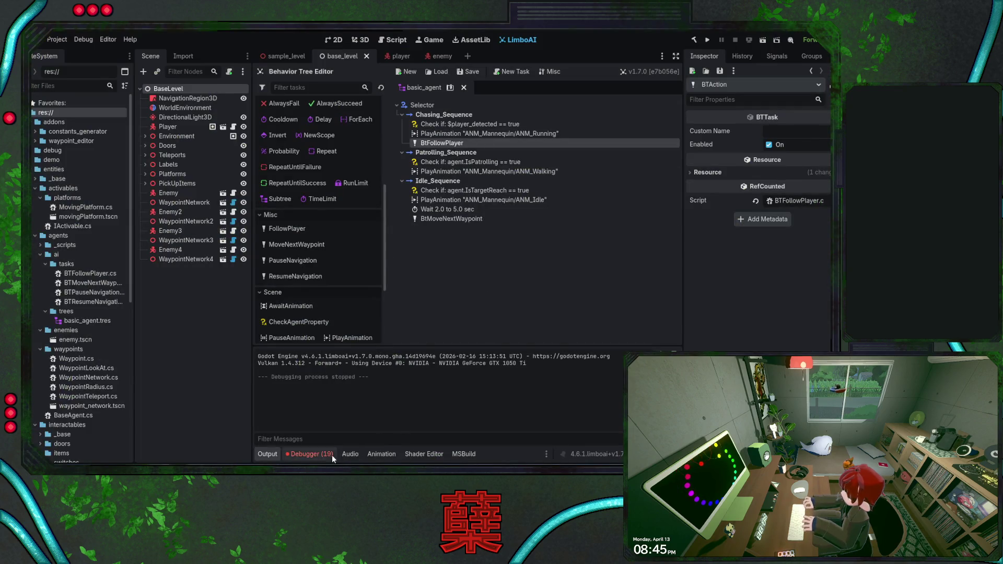
# - Show the Debugger panel, run the project, and switch to the 3D view of base_level
pyautogui.click(327, 453)
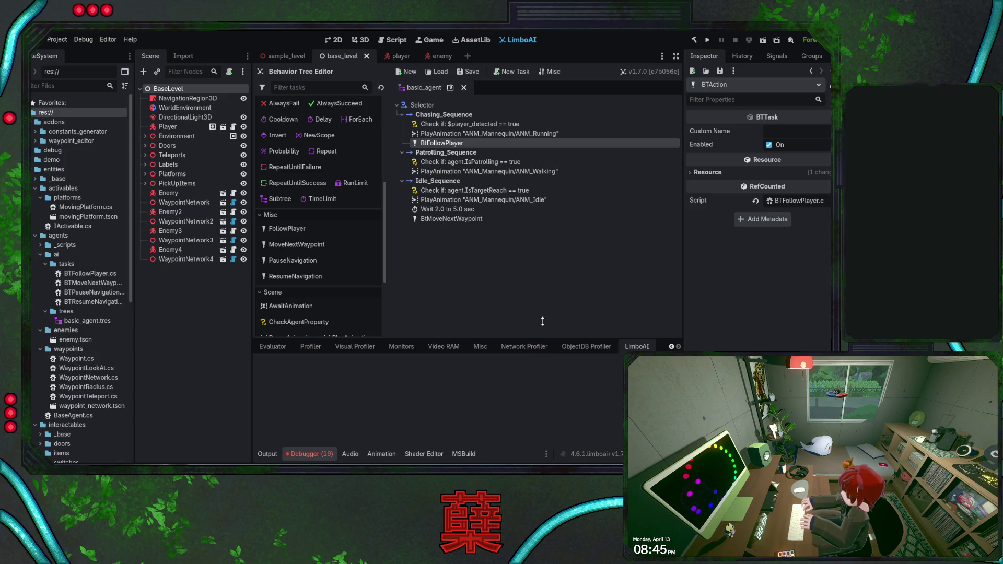
pyautogui.click(706, 41)
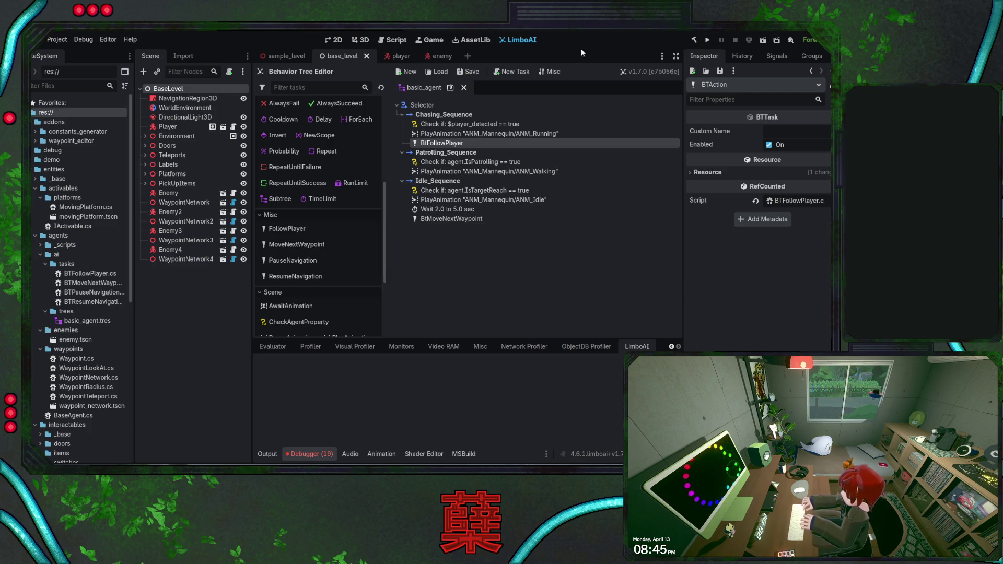
pyautogui.click(357, 40)
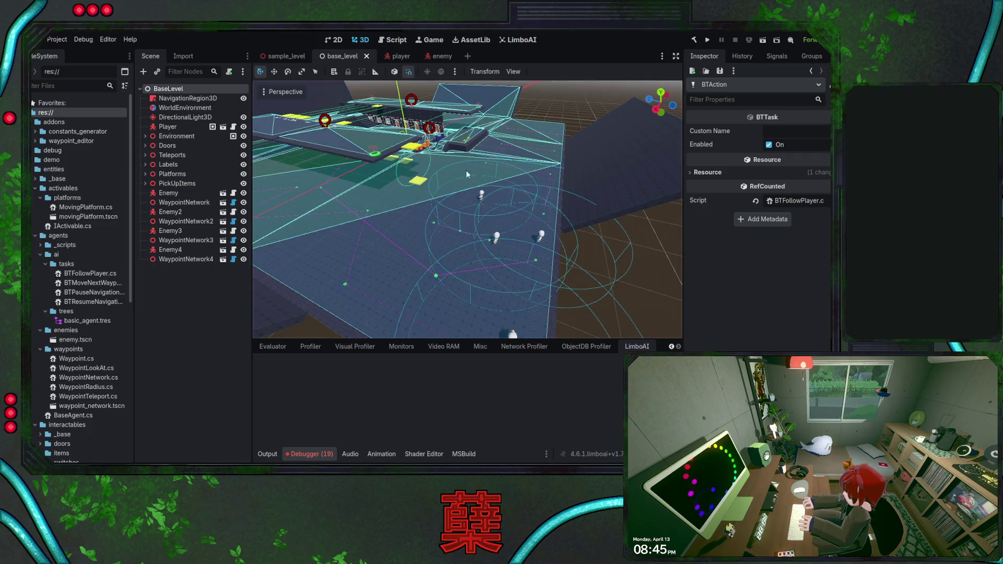
# - Select Enemy3, run the game to watch its player_detected check, then stop it and reopen LimboAI
pyautogui.click(521, 235)
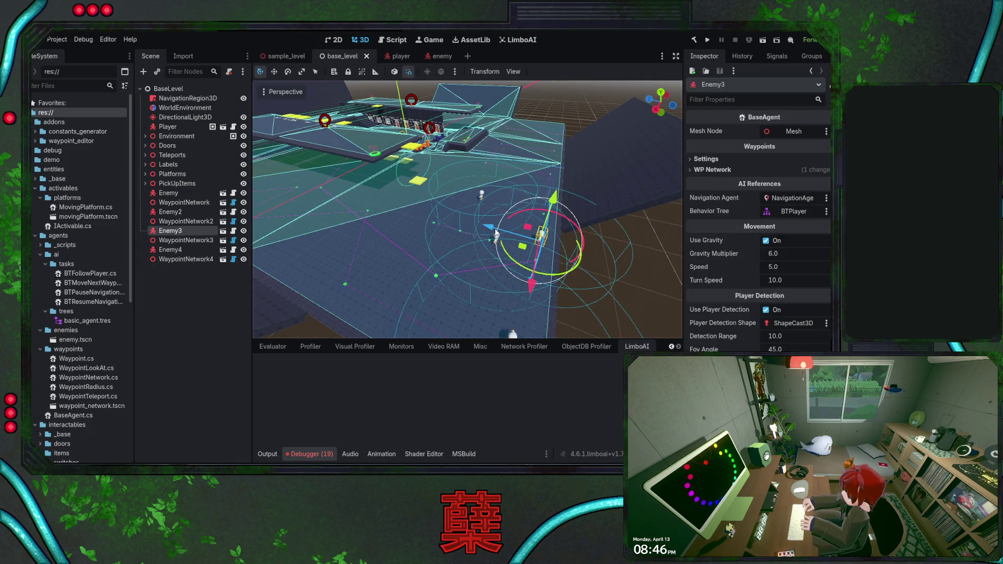
pyautogui.click(707, 39)
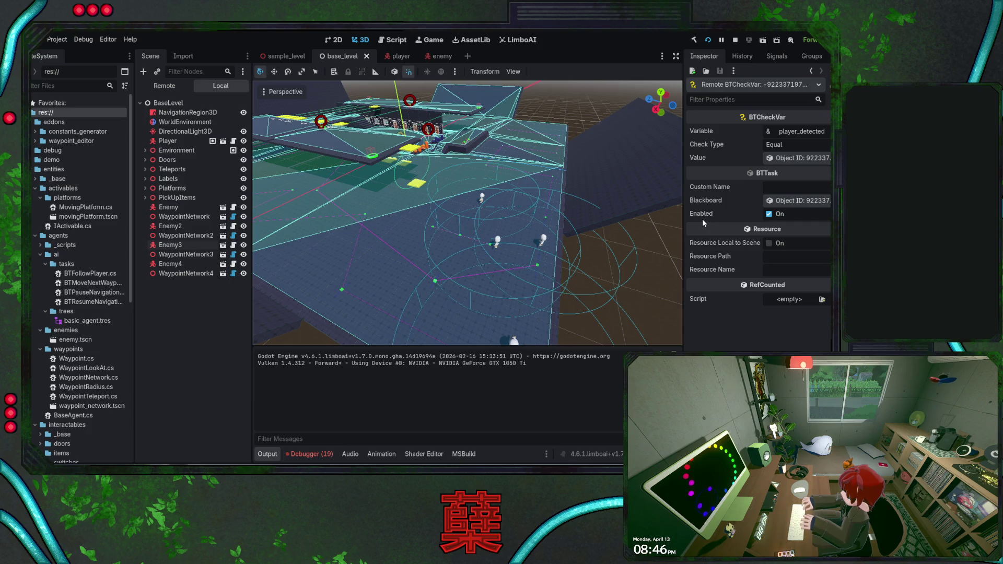
pyautogui.press('w')
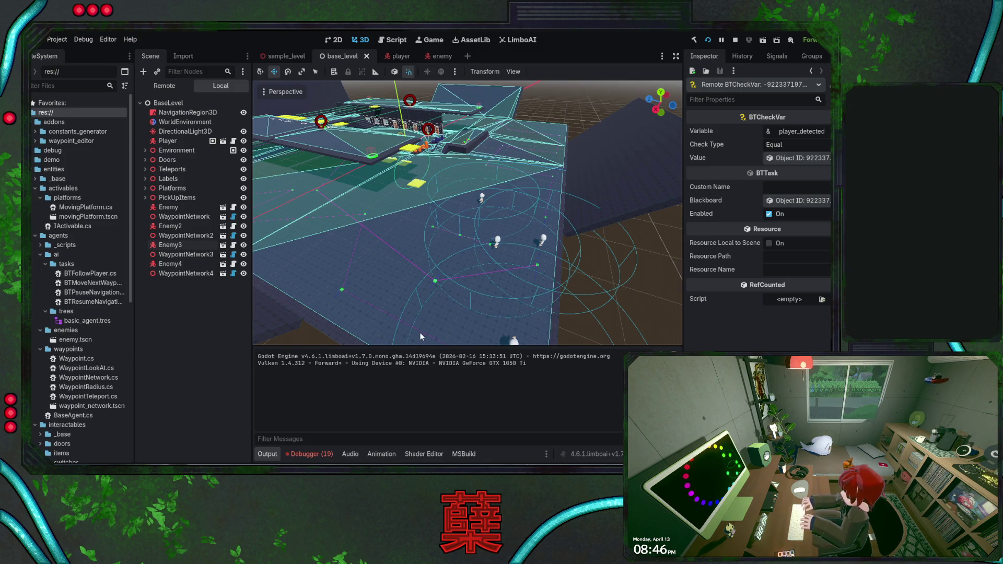
pyautogui.press('F8')
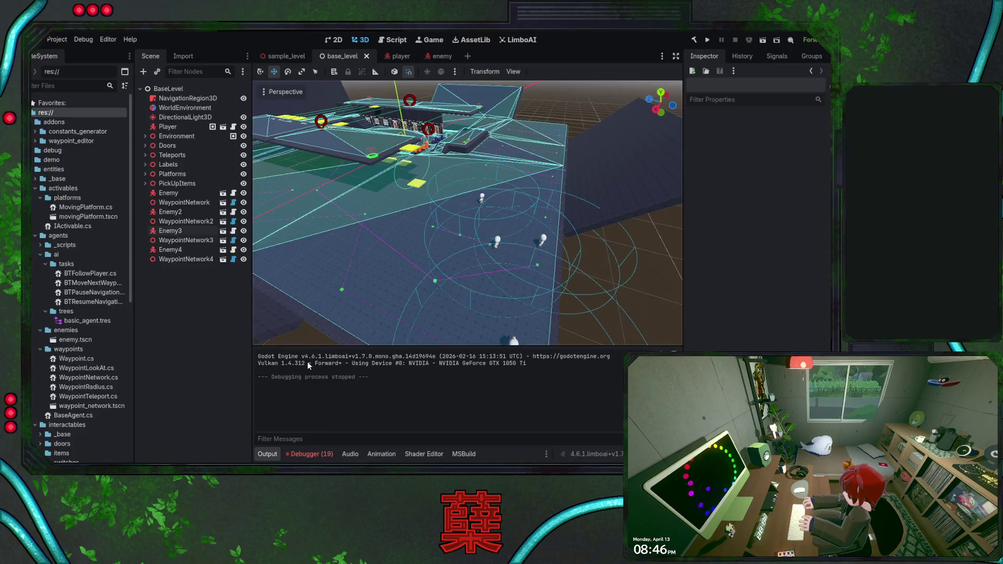
pyautogui.click(522, 42)
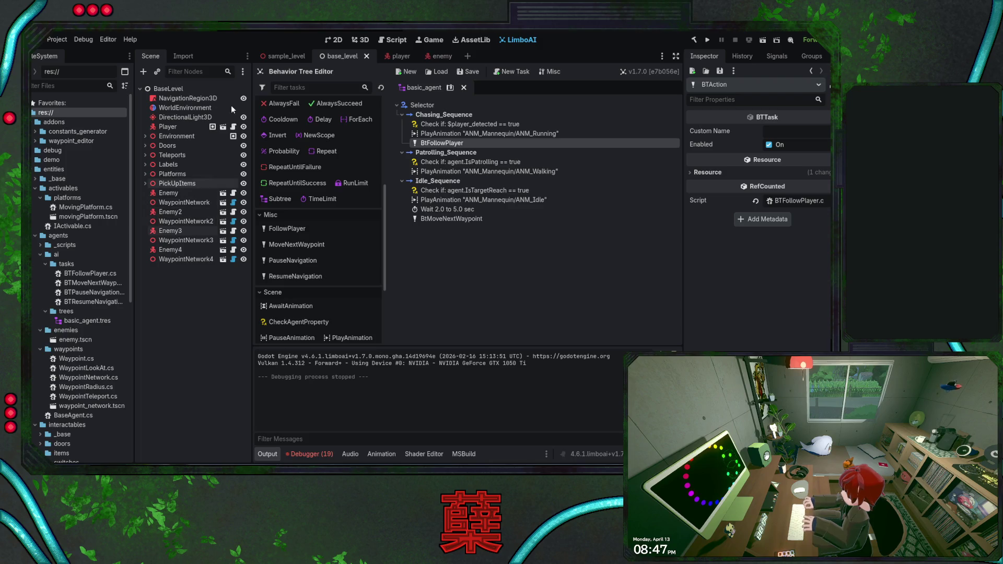
# - Inspect the enemy BTPlayer's blackboard plan bindings, then go to BaseAgent.cs line 170 setting player_detected
pyautogui.click(433, 56)
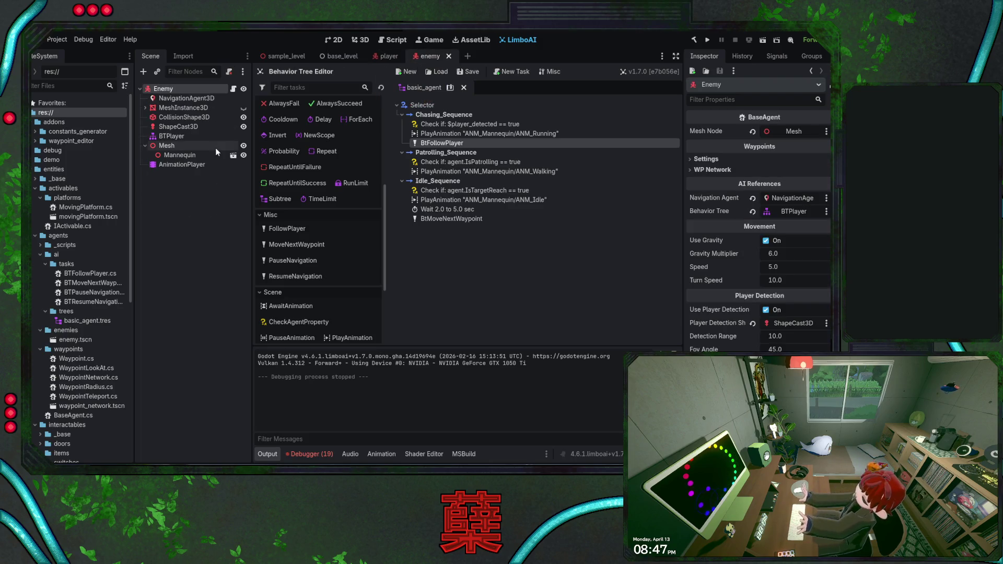
pyautogui.click(186, 136)
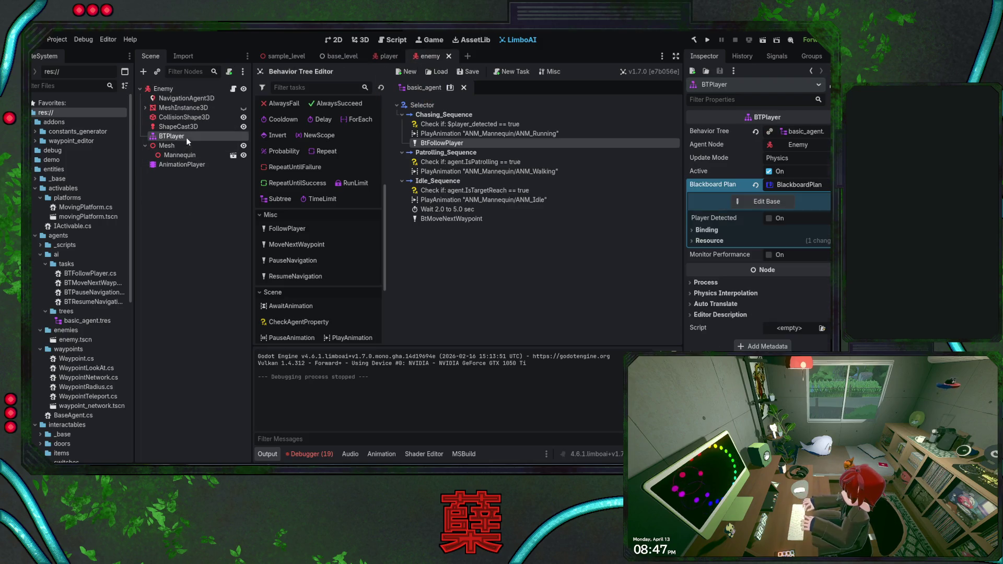
pyautogui.click(776, 200)
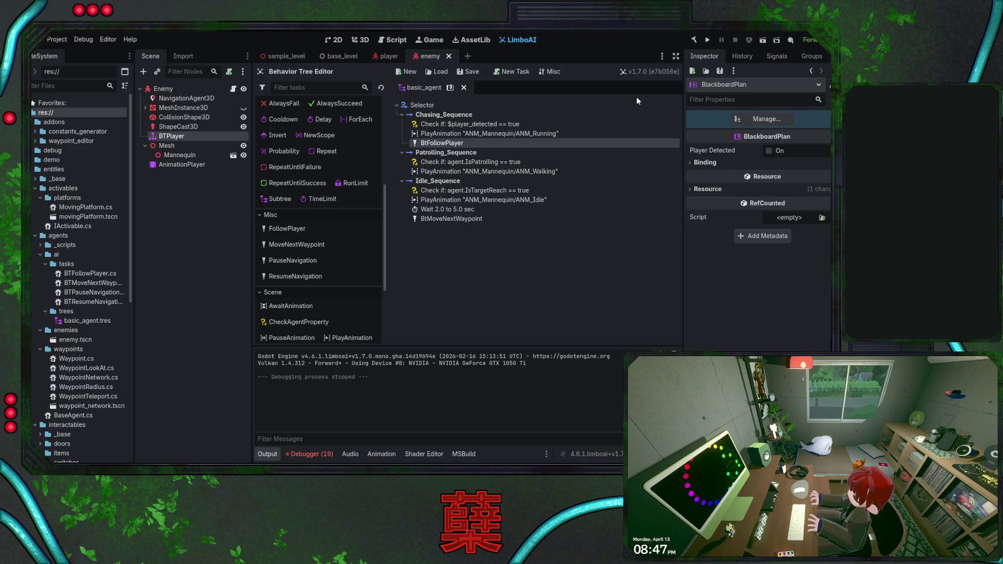
pyautogui.click(713, 162)
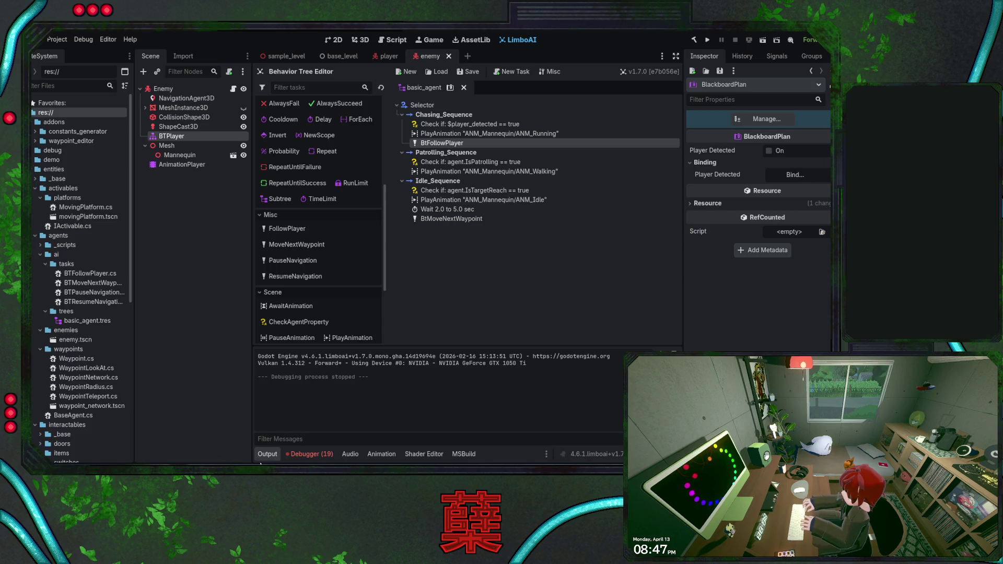
pyautogui.hotkey('alt', 'Tab')
pyautogui.click(456, 197)
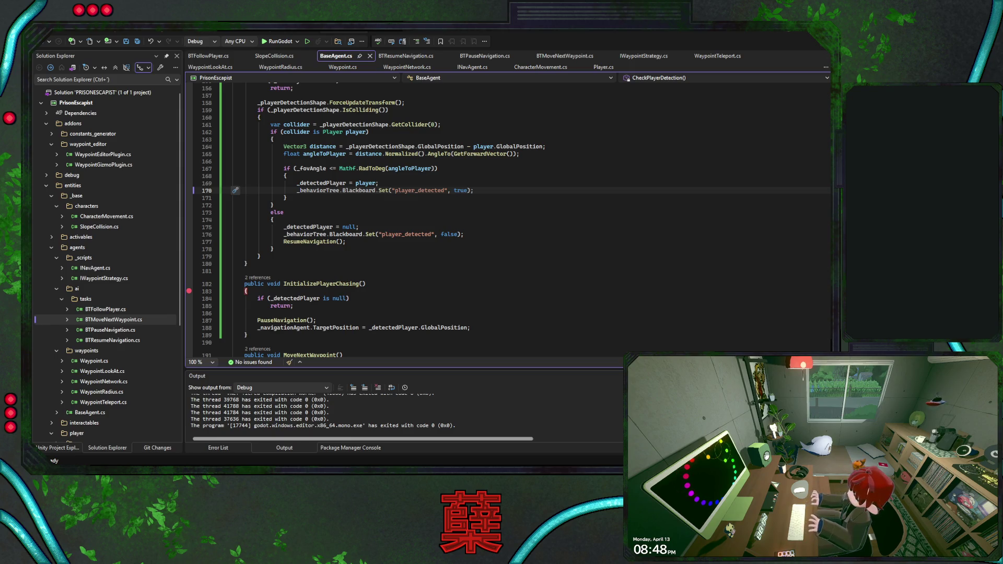
# - Add a new CheckVar task as the first child of Chasing_Sequence
pyautogui.hotkey('alt', 'Tab')
pyautogui.click(449, 126)
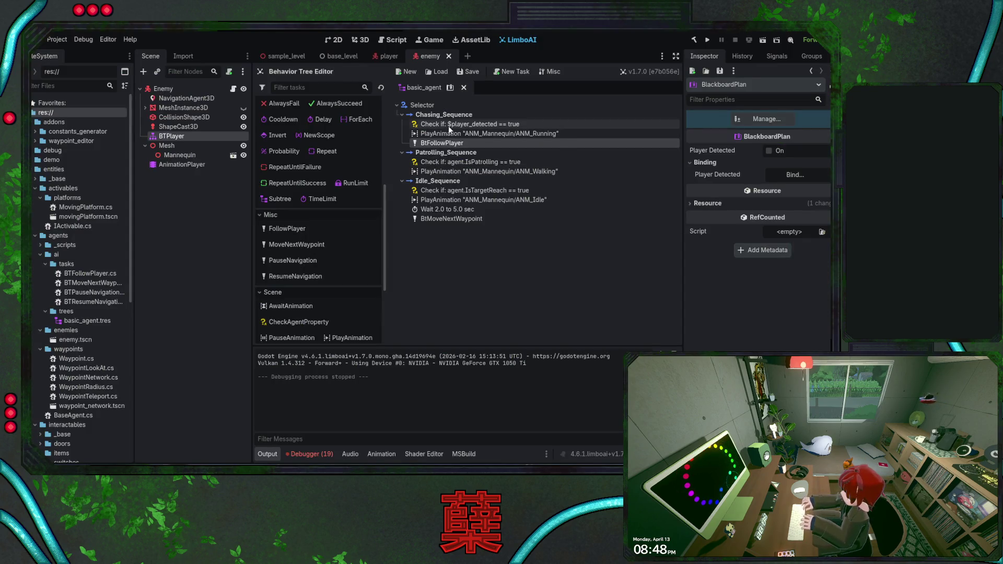
pyautogui.scroll(-4, 343, 252)
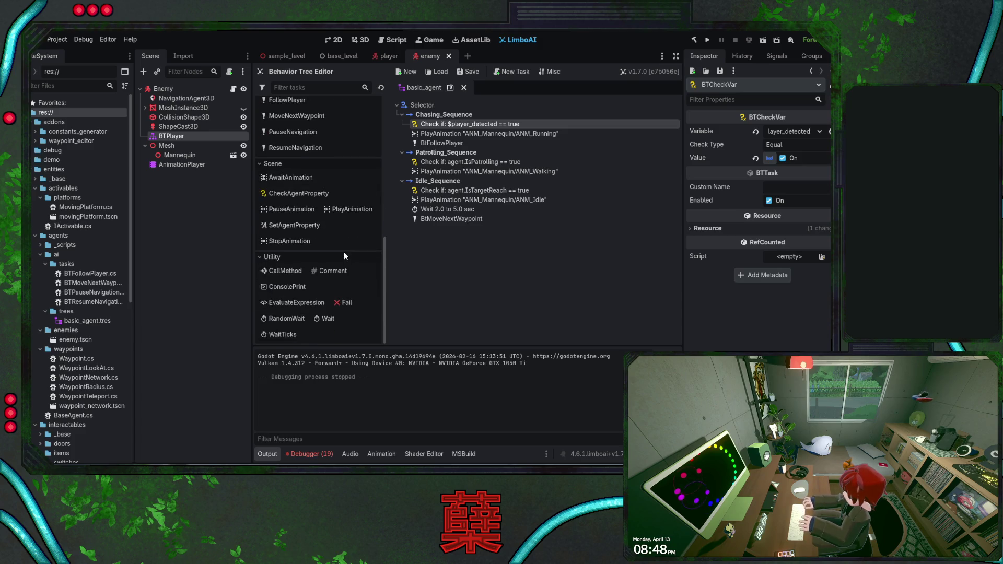
pyautogui.scroll(10, 343, 227)
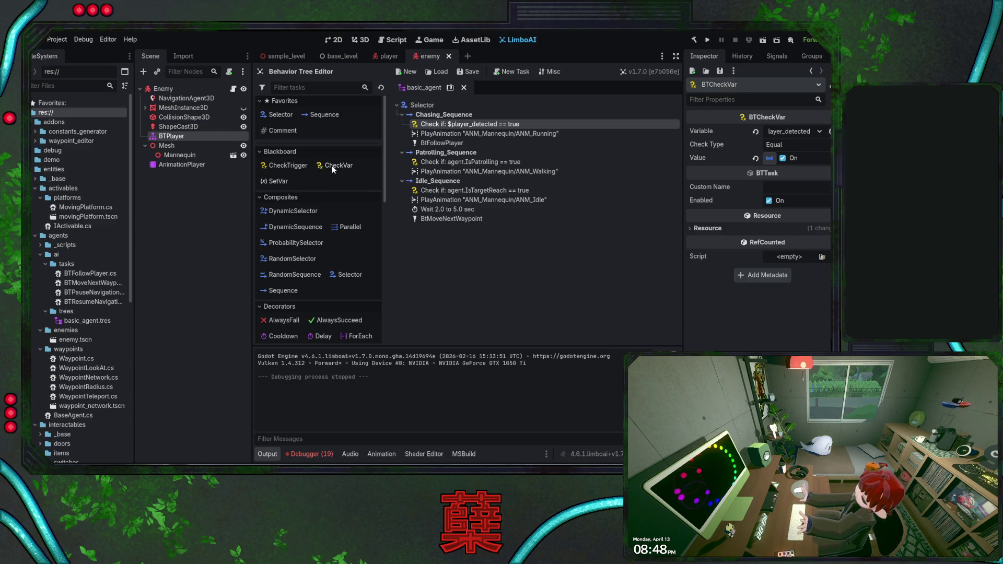
pyautogui.click(332, 167)
pyautogui.moveTo(461, 135); pyautogui.dragTo(460, 122)
# - Set the new check's Variable to player_detected and its Value to boolean true
pyautogui.click(819, 131)
pyautogui.click(813, 142)
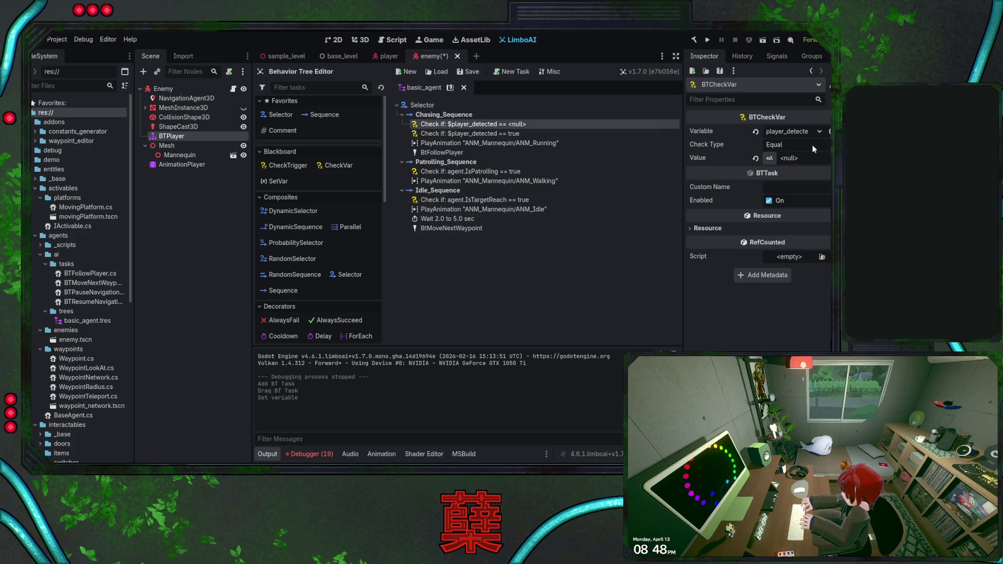
pyautogui.click(781, 199)
pyautogui.click(782, 157)
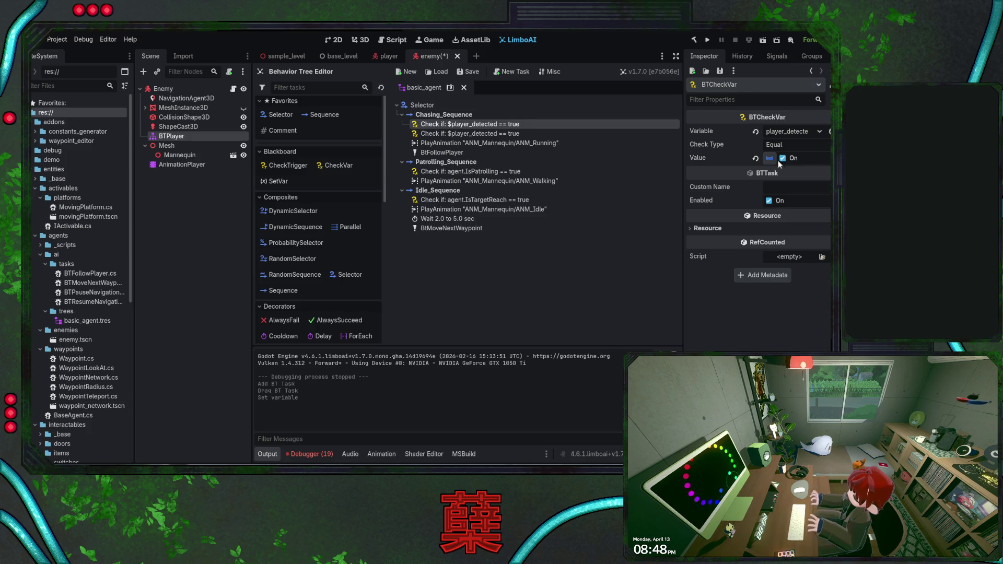
# - Delete the old player_detected check and save the enemy scene
pyautogui.click(533, 133)
pyautogui.press('Delete')
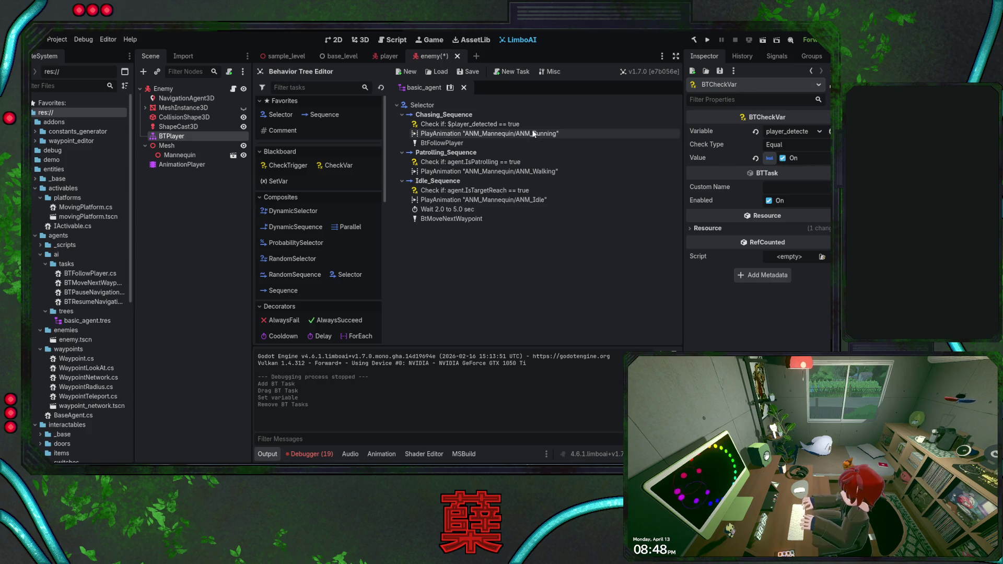
pyautogui.hotkey('ctrl', 's')
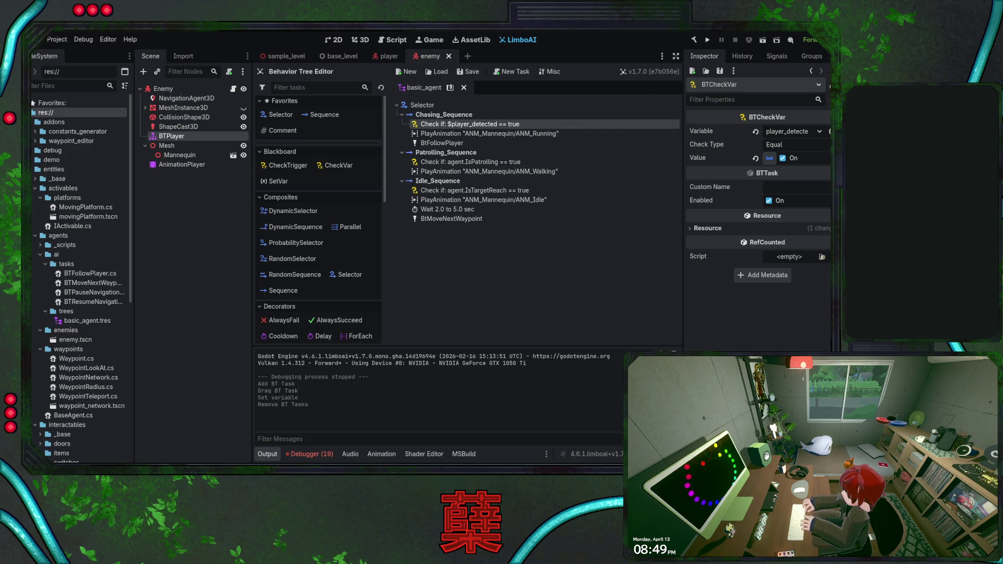
pyautogui.hotkey('alt', 'Tab')
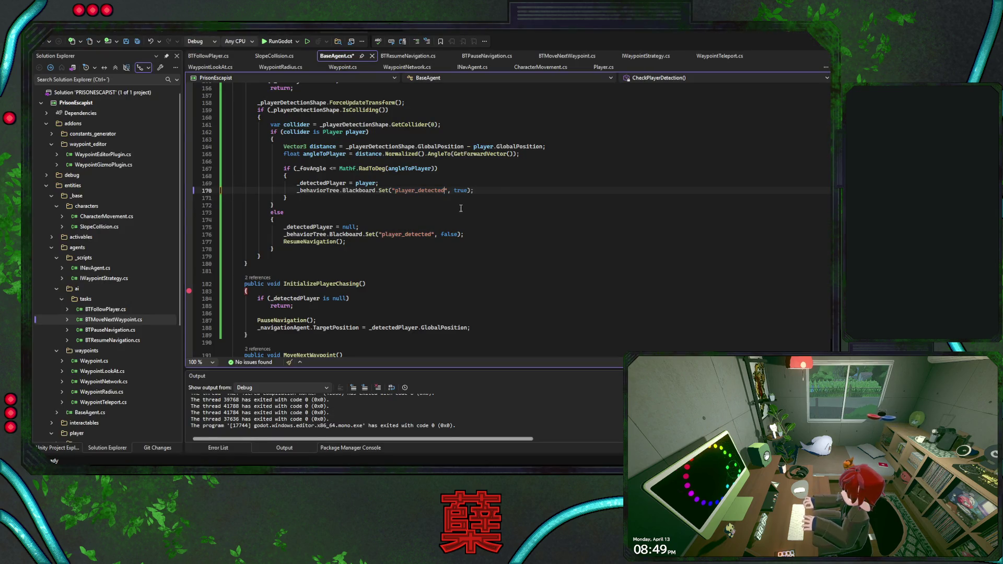
# - Duplicate the Set line and turn it into var detection = _behaviorTree.Blackboard.Get("player_detected")
pyautogui.hotkey('ctrl', 's')
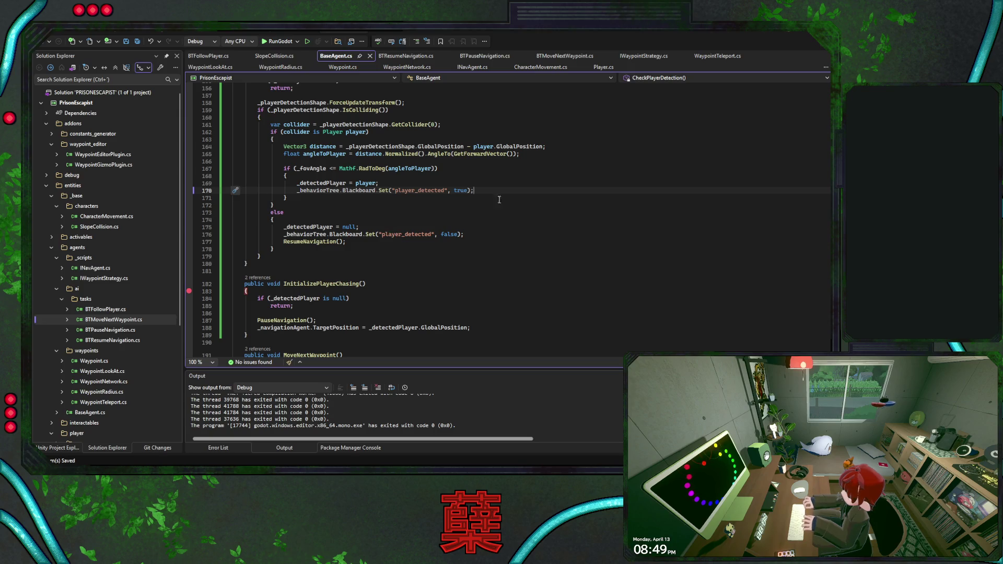
pyautogui.hotkey('ctrl', 'd')
pyautogui.doubleClick(384, 198)
pyautogui.write('Get')
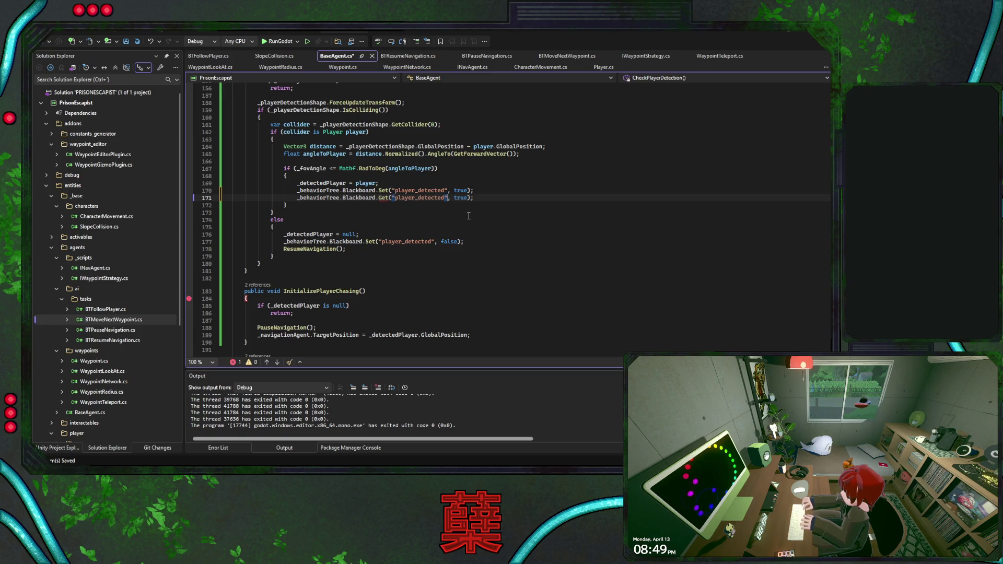
pyautogui.moveTo(447, 197); pyautogui.dragTo(469, 198)
pyautogui.press('BackSpace')
pyautogui.press('Home')
pyautogui.write('var _ =')
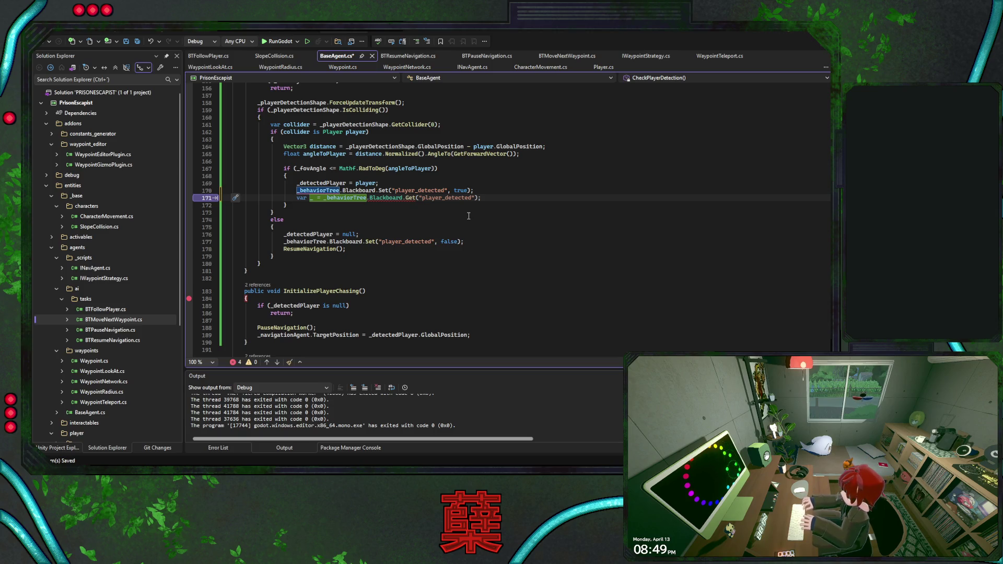
pyautogui.press('BackSpace')
pyautogui.press('BackSpace')
pyautogui.press('BackSpace')
pyautogui.write('detectui')
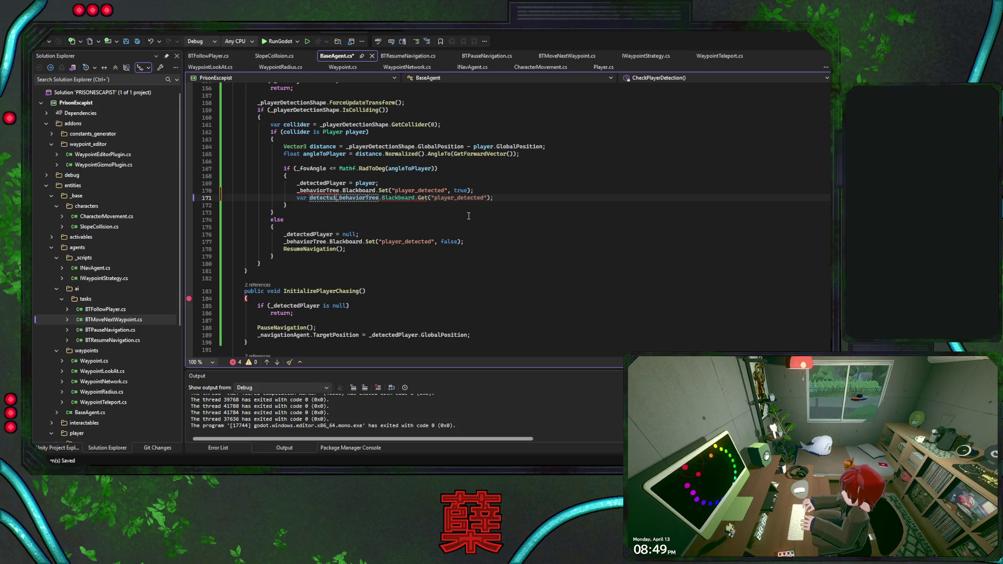
pyautogui.press('BackSpace')
pyautogui.write('ion =')
pyautogui.press('End')
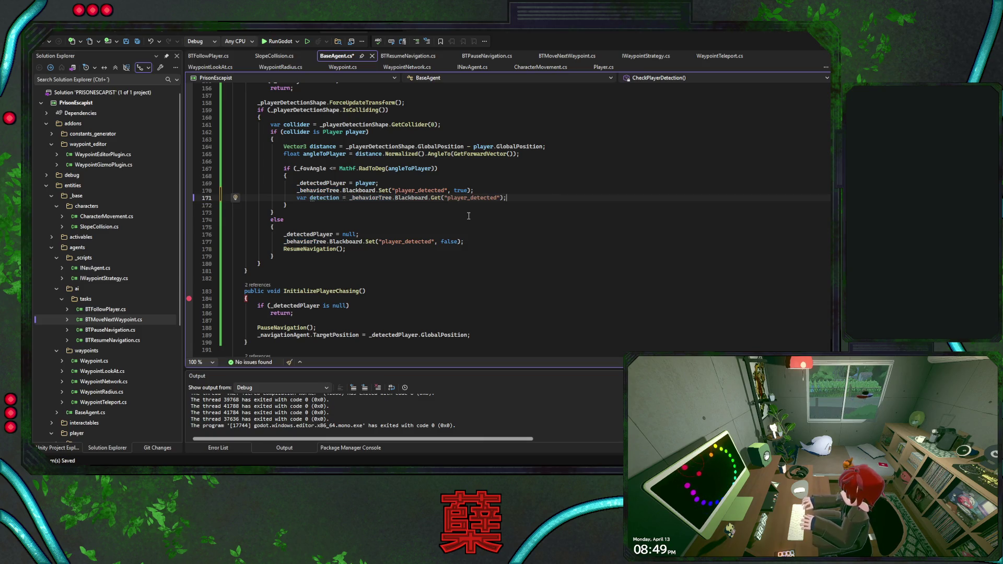
# - Add a detection2 copy above it, save, set a breakpoint on line 168, and start debugging
pyautogui.hotkey('ctrl', 'd')
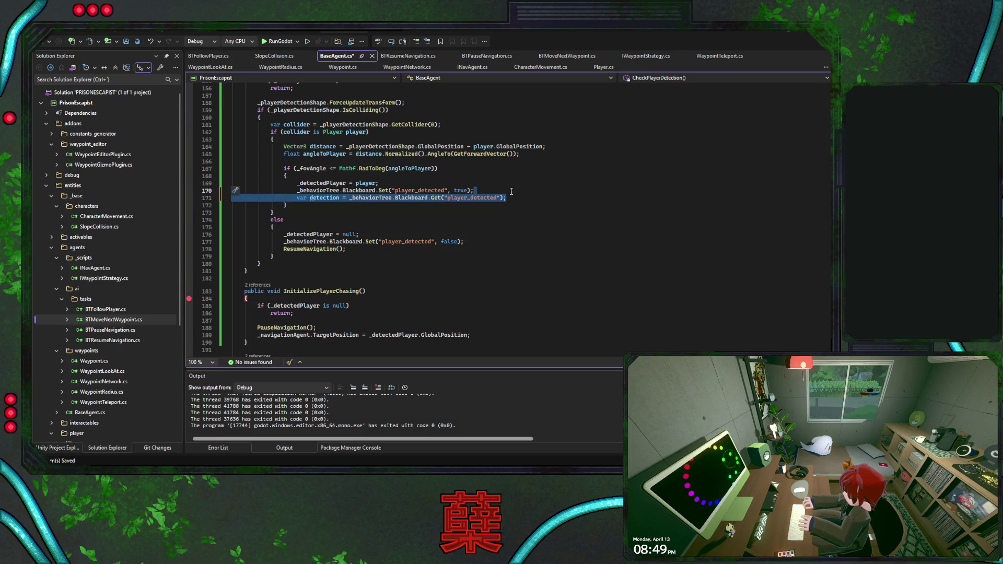
pyautogui.hotkey('alt', 'Up')
pyautogui.hotkey('alt', 'Up')
pyautogui.hotkey('alt', 'Up')
pyautogui.click(339, 183)
pyautogui.write('2')
pyautogui.click(519, 206)
pyautogui.hotkey('ctrl', 's')
pyautogui.click(189, 176)
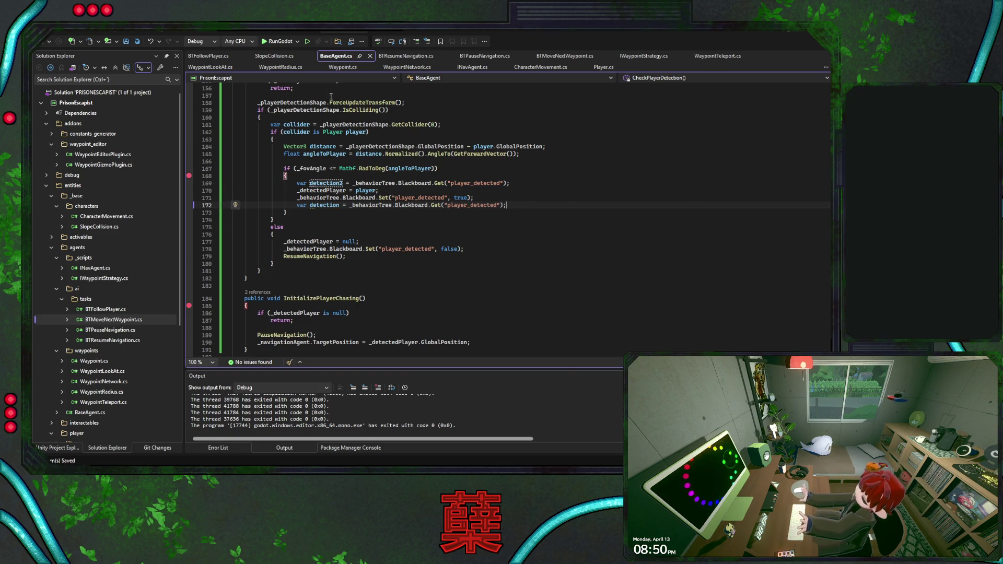
pyautogui.press('F5')
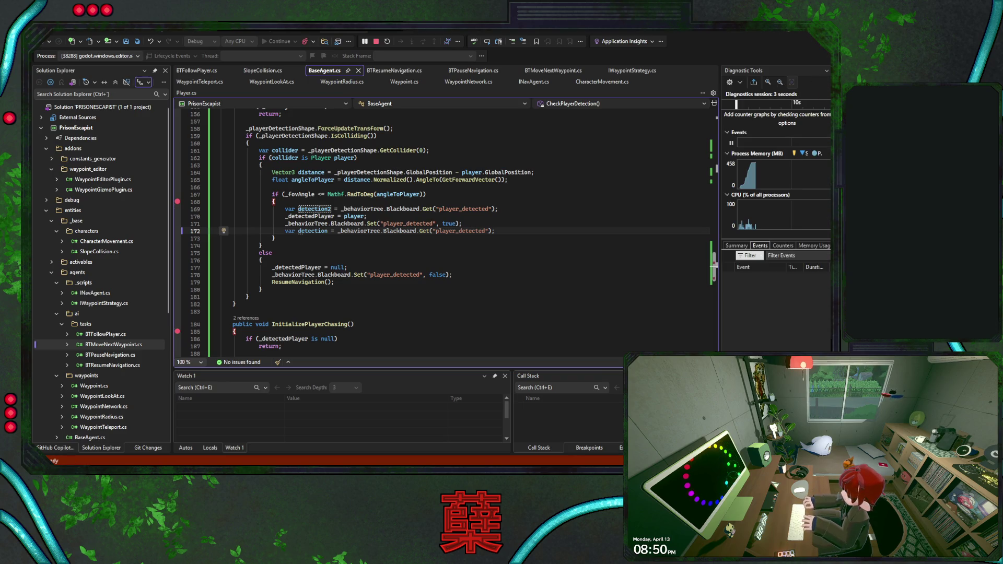
# - Step past the breakpoint and add the Blackboard.Get("player_detected") expression to Watch 1
pyautogui.hotkey('alt', 'Tab')
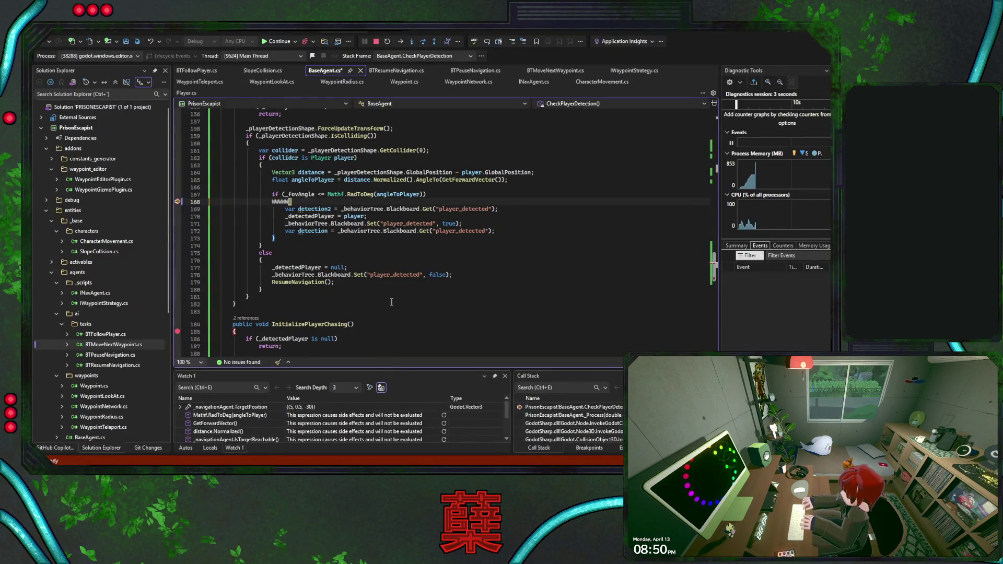
pyautogui.click(423, 41)
pyautogui.click(423, 41)
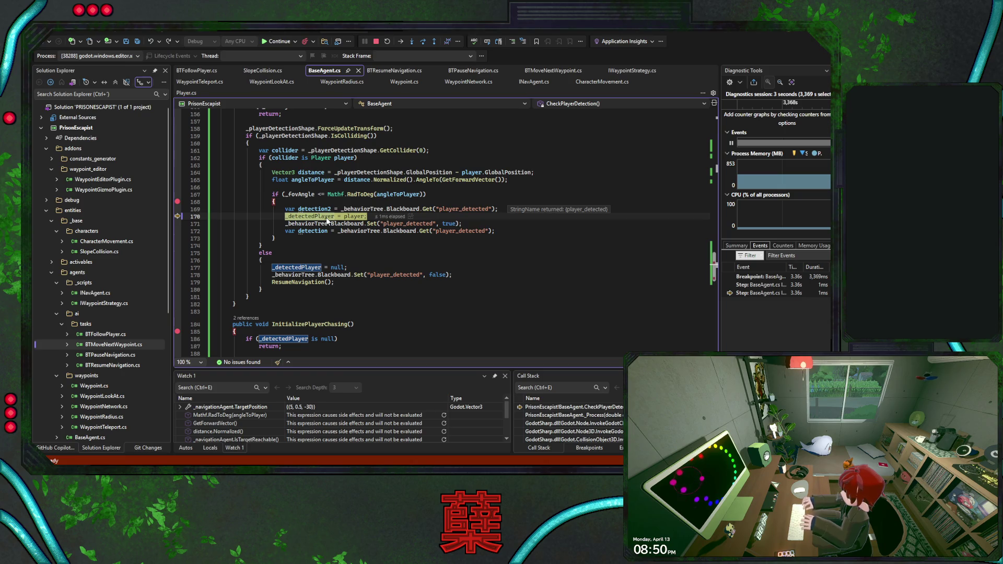
pyautogui.moveTo(341, 209); pyautogui.dragTo(494, 209)
pyautogui.hotkey('ctrl', 'c')
pyautogui.doubleClick(249, 416)
pyautogui.hotkey('ctrl', 'v')
pyautogui.press('Return')
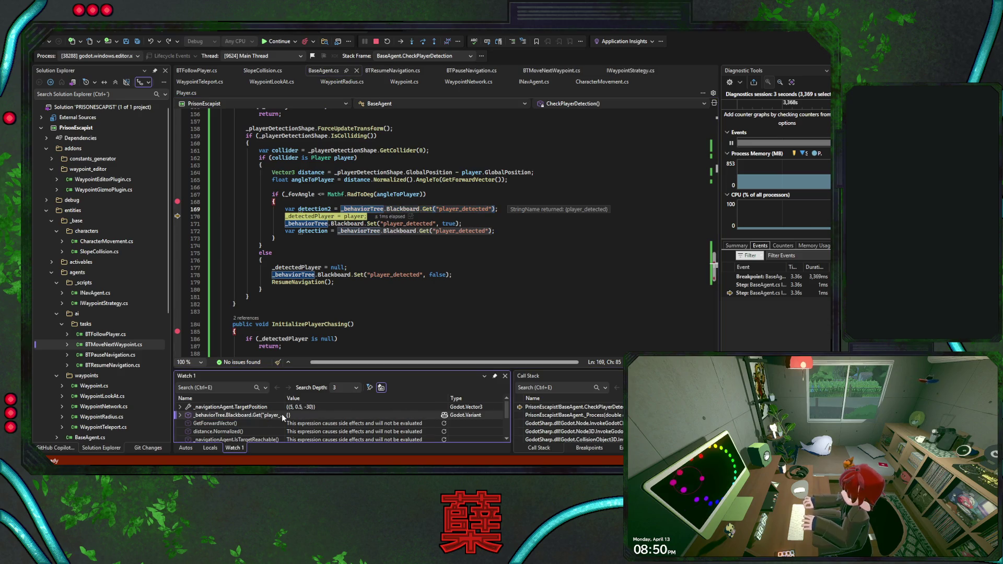
# - Step through the remaining detection lines, then stop debugging
pyautogui.click(495, 231)
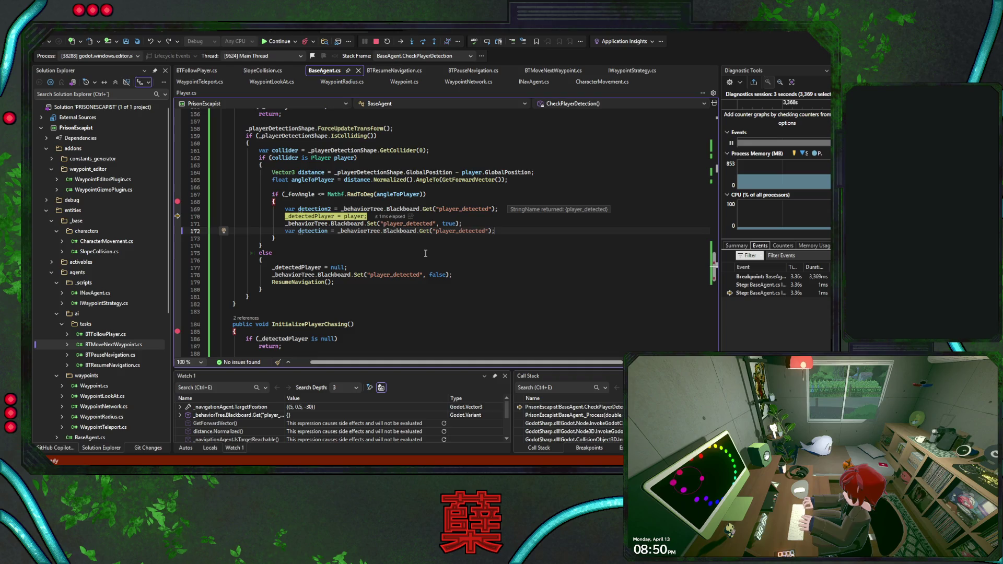
pyautogui.click(421, 45)
pyautogui.click(421, 46)
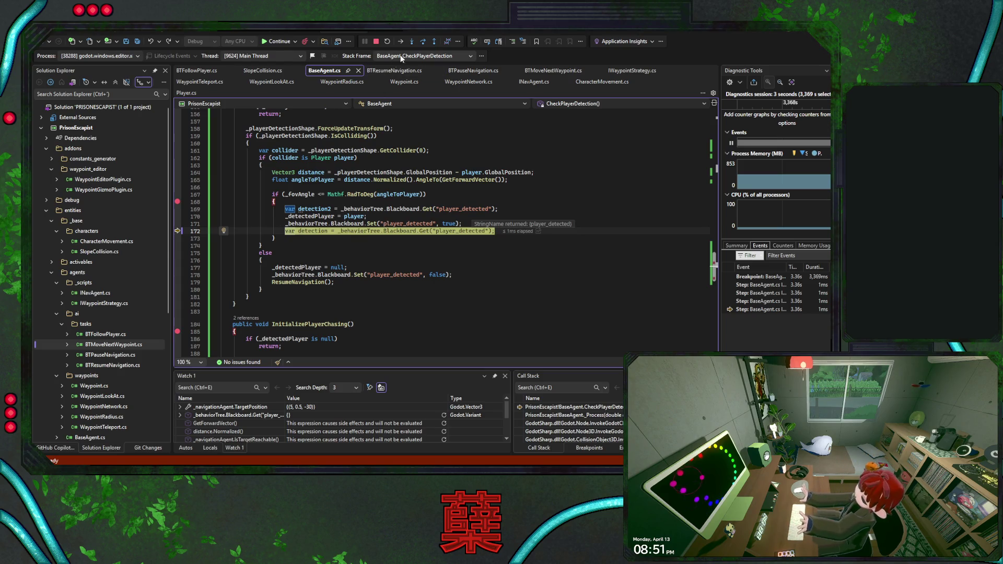
pyautogui.click(422, 42)
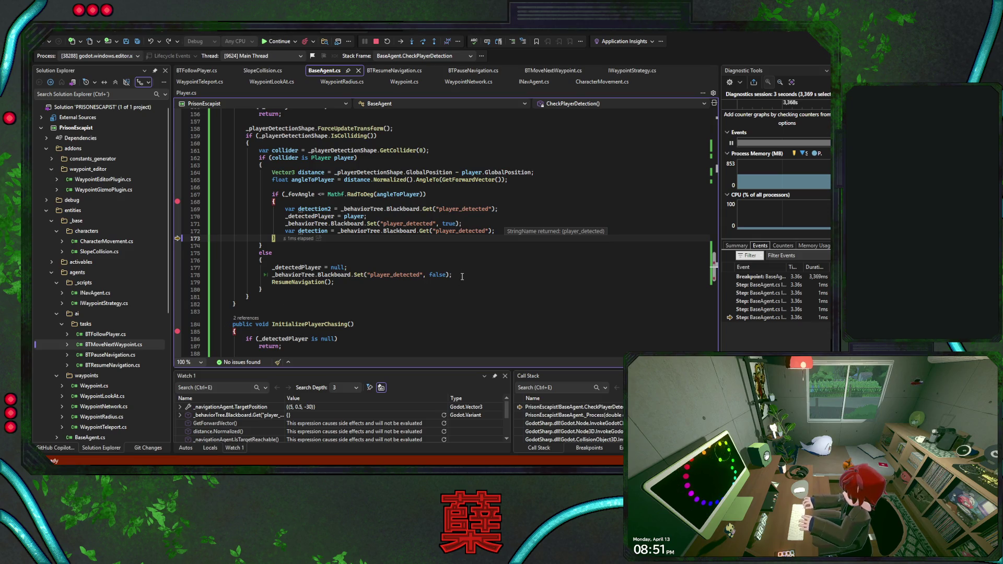
pyautogui.click(374, 41)
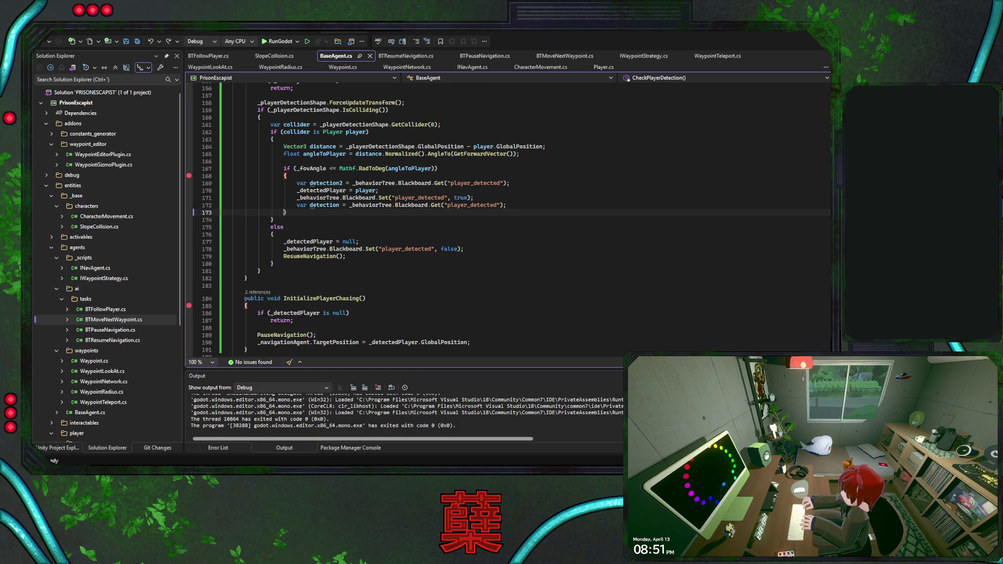
pyautogui.hotkey('alt', 'Tab')
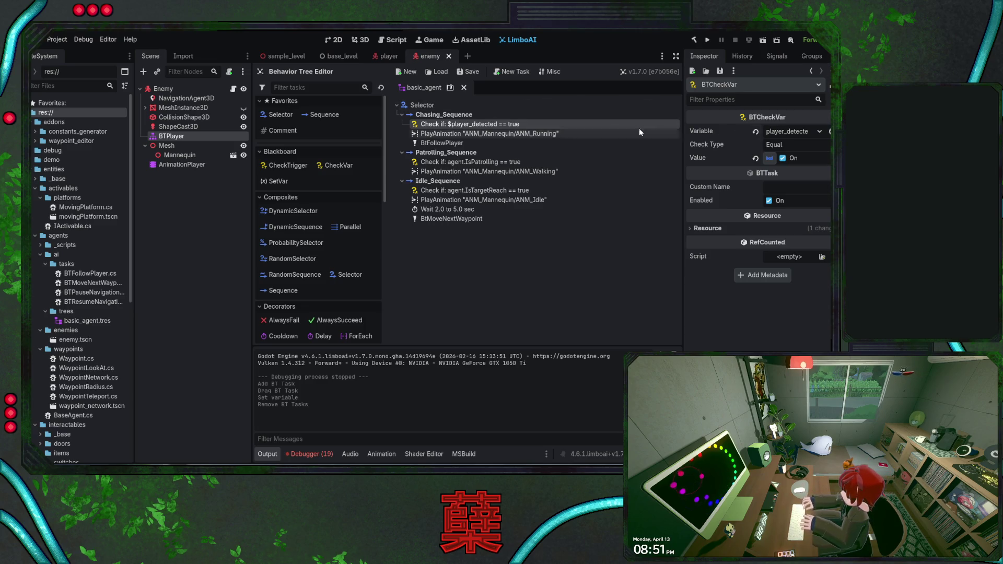
# - Paste the Blackboard.Get expression into the check's Variable, then change it back to player_detected
pyautogui.click(783, 131)
pyautogui.hotkey('ctrl', 'v')
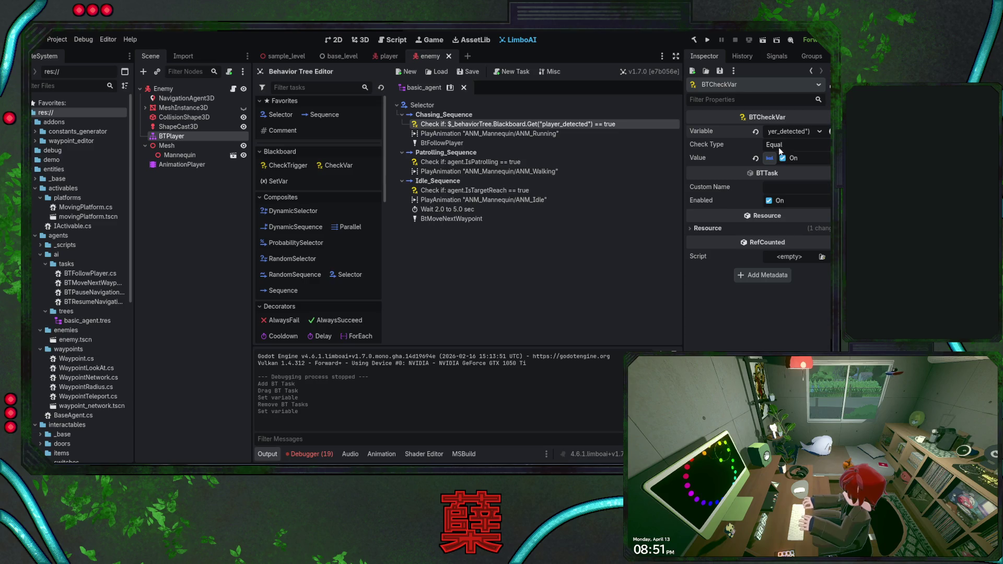
pyautogui.press('Return')
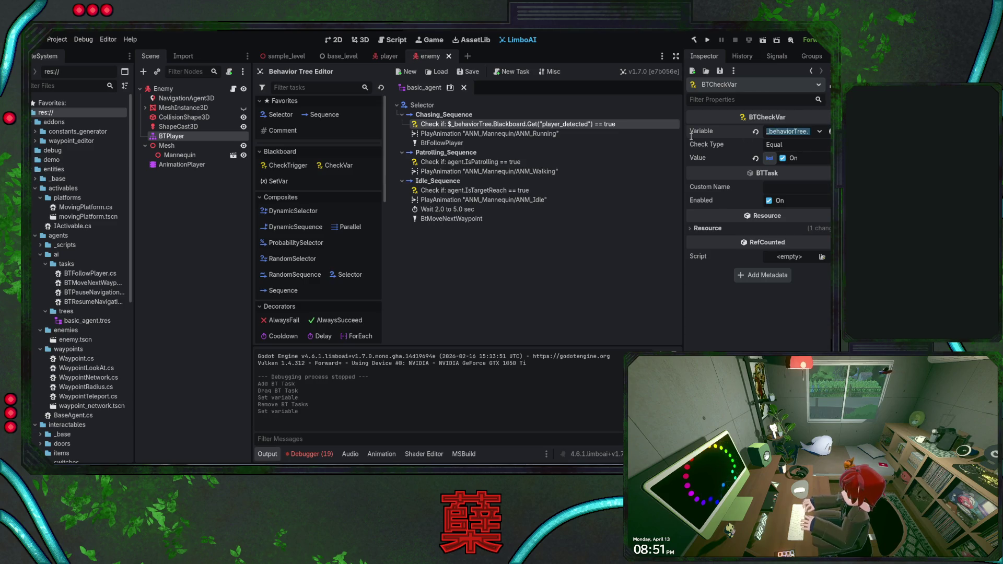
pyautogui.write('player_detected')
pyautogui.press('Return')
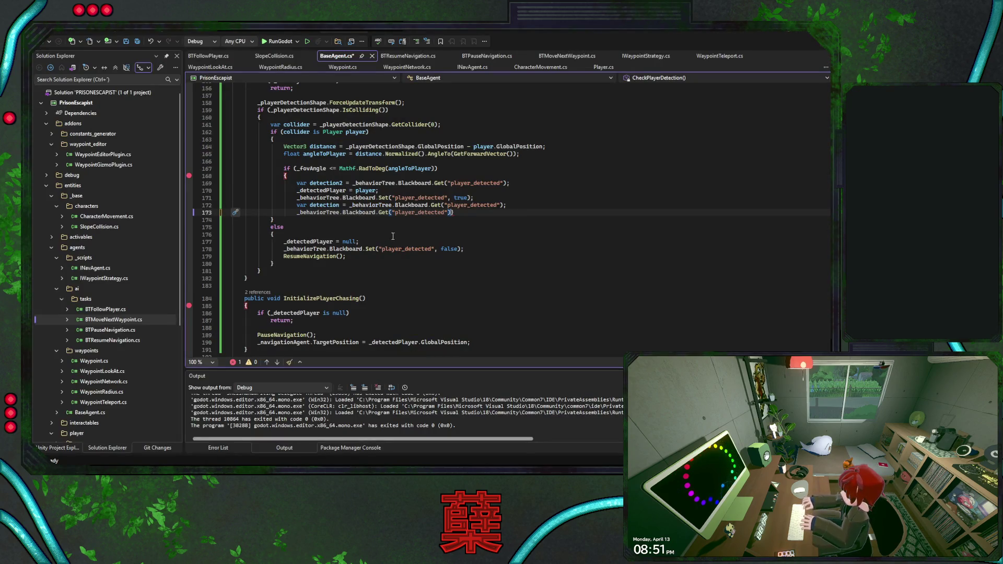
# - Remove the stray player_detected read line and the empty line from BaseAgent.cs, then save it
pyautogui.hotkey('shift', 'Home')
pyautogui.press('BackSpace')
pyautogui.hotkey('ctrl', 's')
pyautogui.click(512, 206)
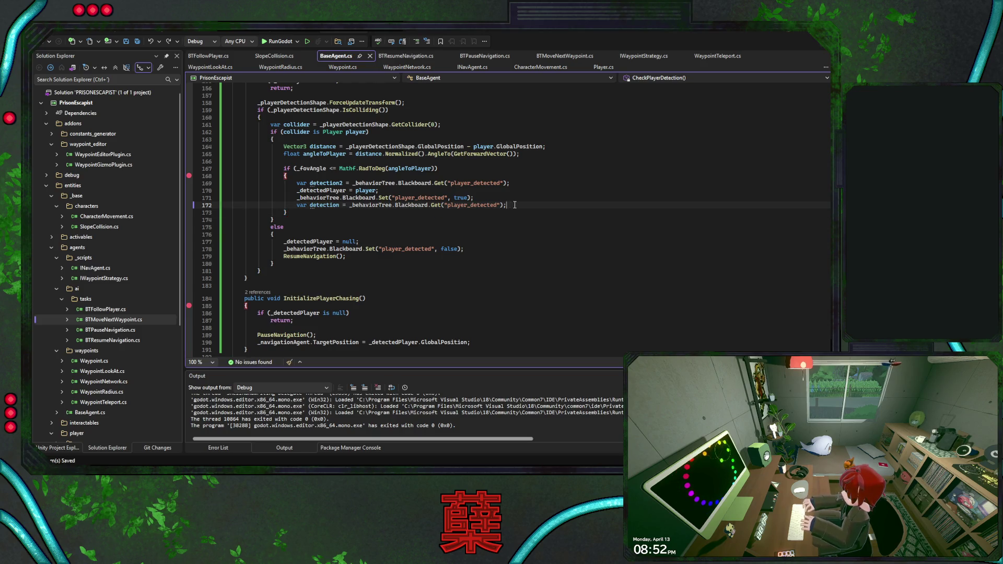
pyautogui.hotkey('ctrl', 'z')
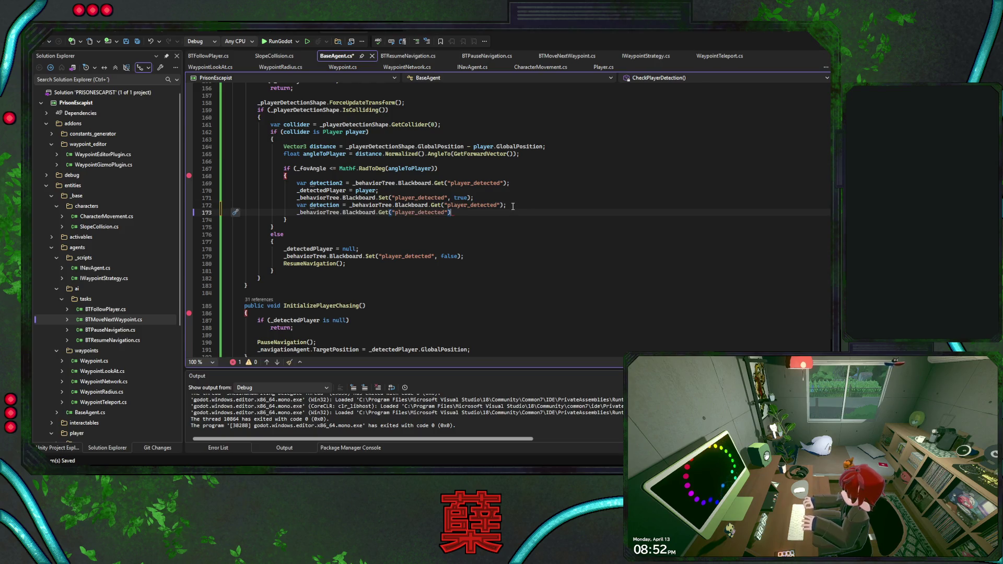
pyautogui.hotkey('ctrl', 'z')
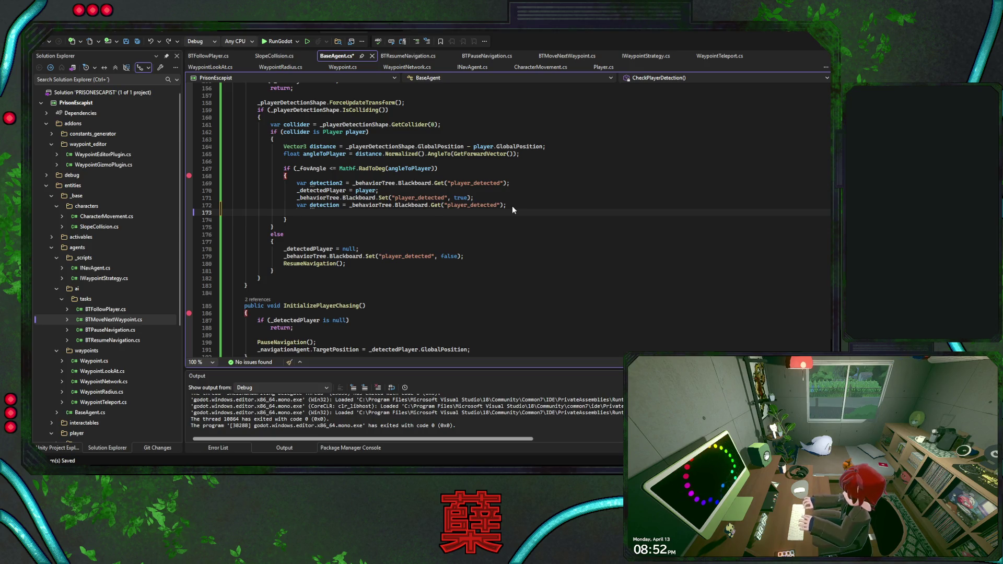
pyautogui.hotkey('ctrl', 'z')
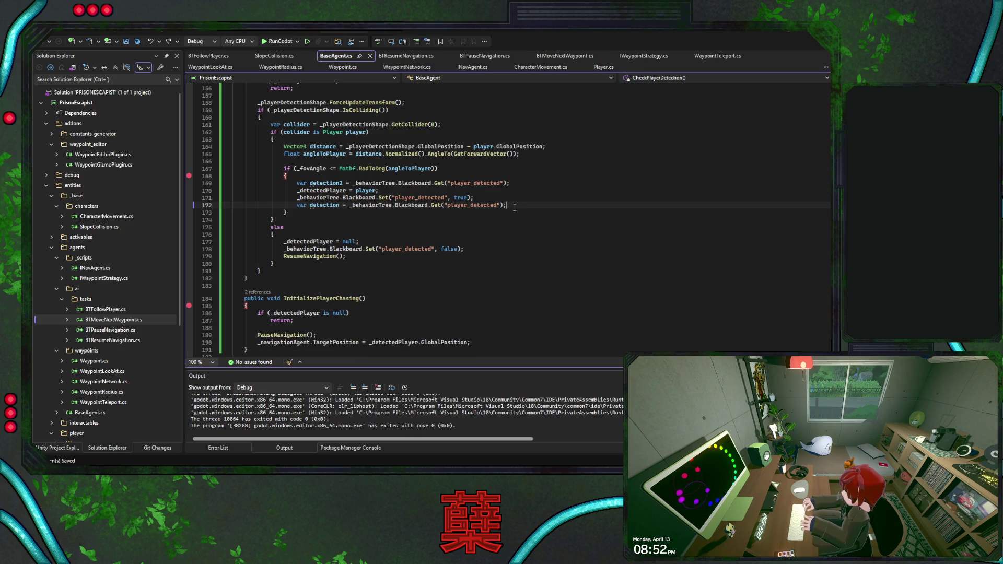
pyautogui.hotkey('ctrl', 's')
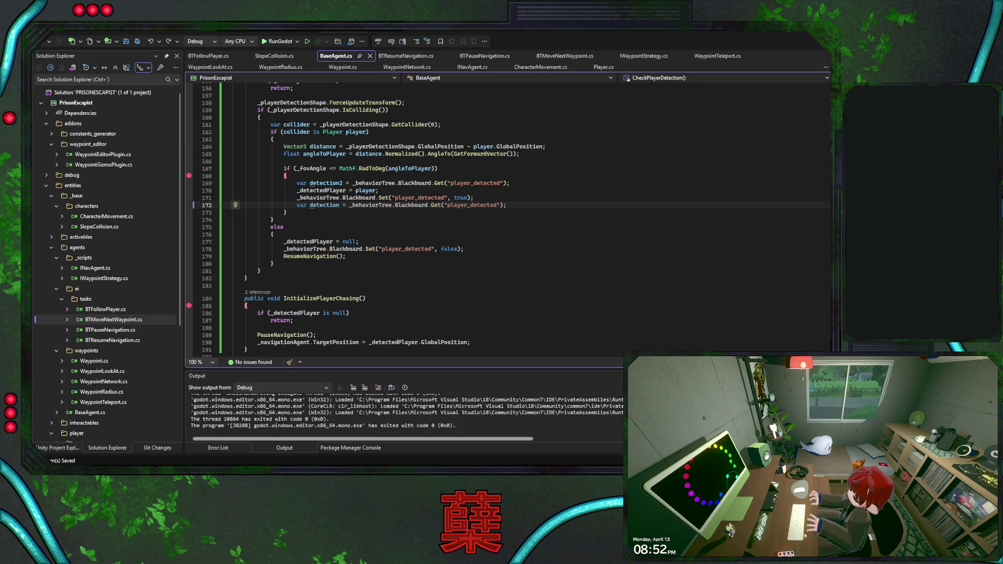
pyautogui.hotkey('alt', 'Tab')
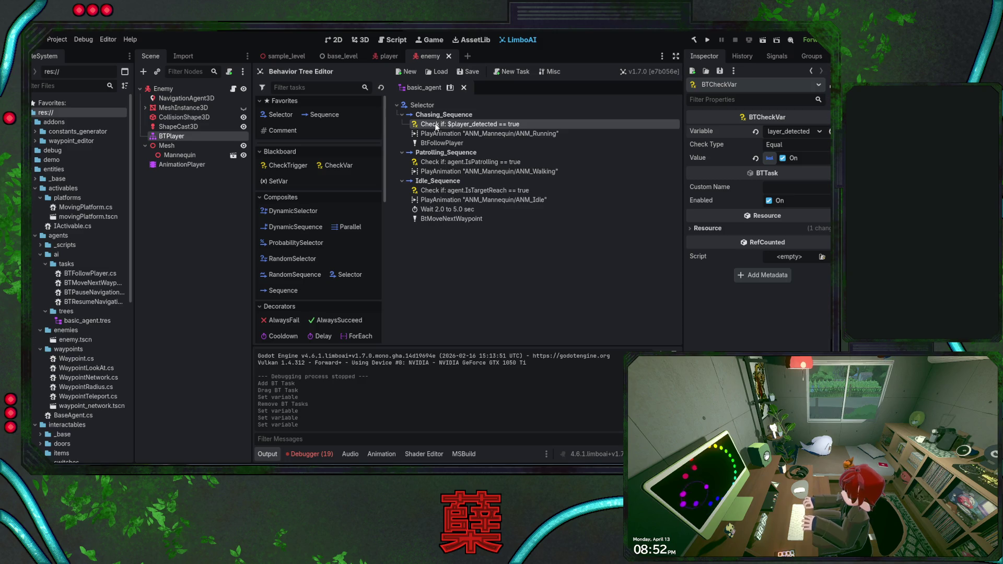
# - Put a CheckTrigger on player_detected at the top of Chasing_Sequence
pyautogui.click(288, 165)
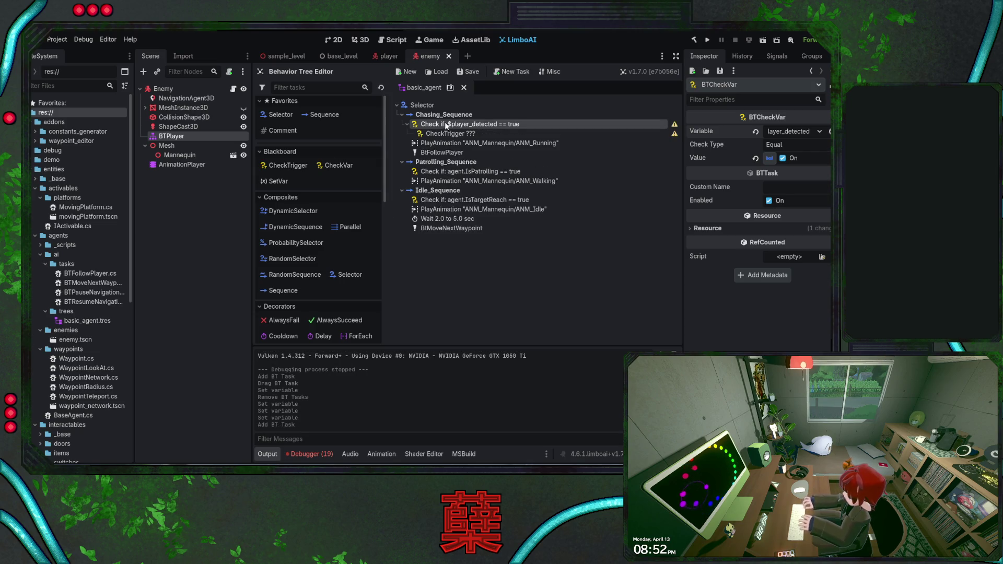
pyautogui.click(445, 134)
pyautogui.moveTo(445, 133); pyautogui.dragTo(424, 124)
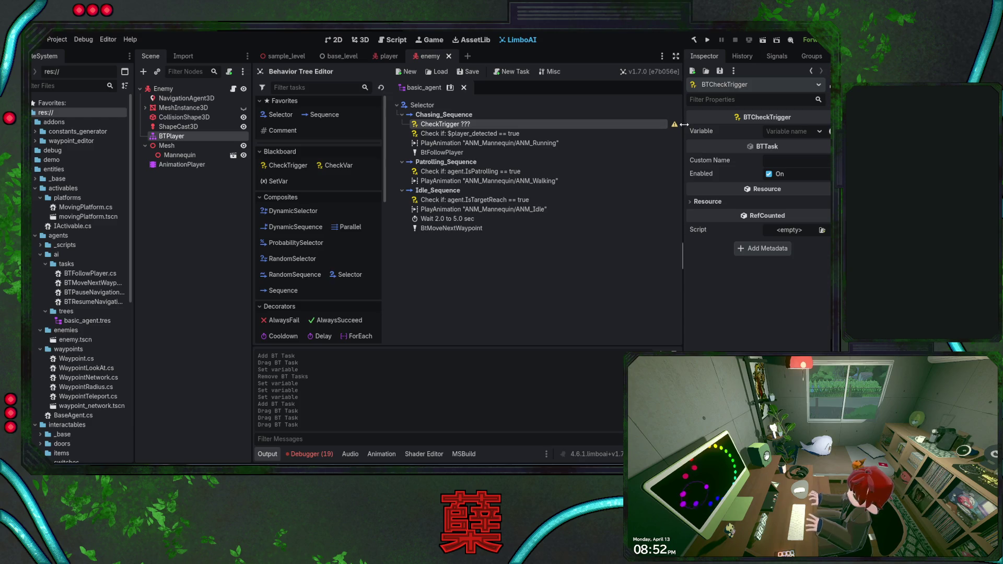
pyautogui.click(818, 131)
pyautogui.click(800, 148)
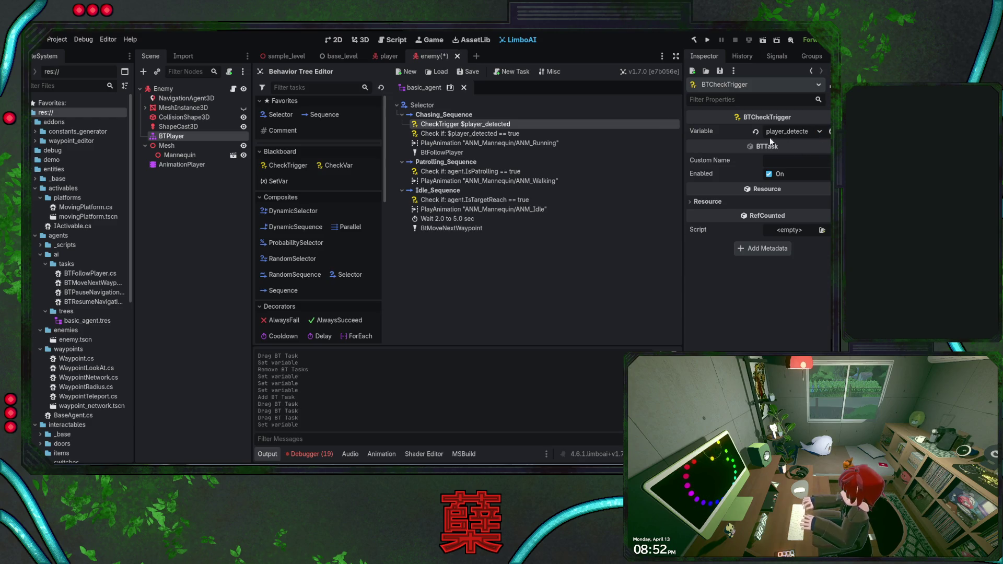
# - Delete the old player_detected CheckVar task and save the enemy scene
pyautogui.click(493, 132)
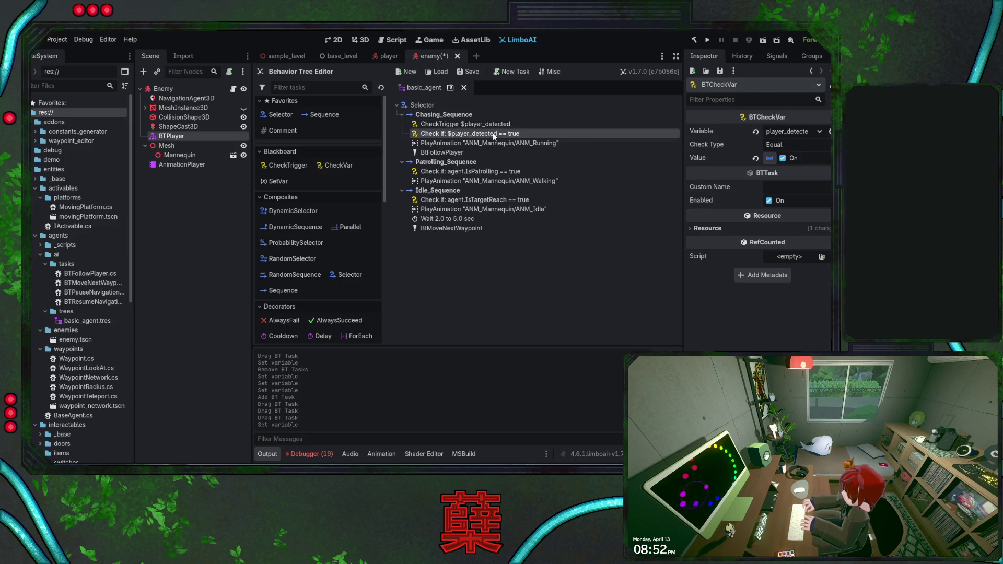
pyautogui.press('Delete')
pyautogui.hotkey('ctrl', 's')
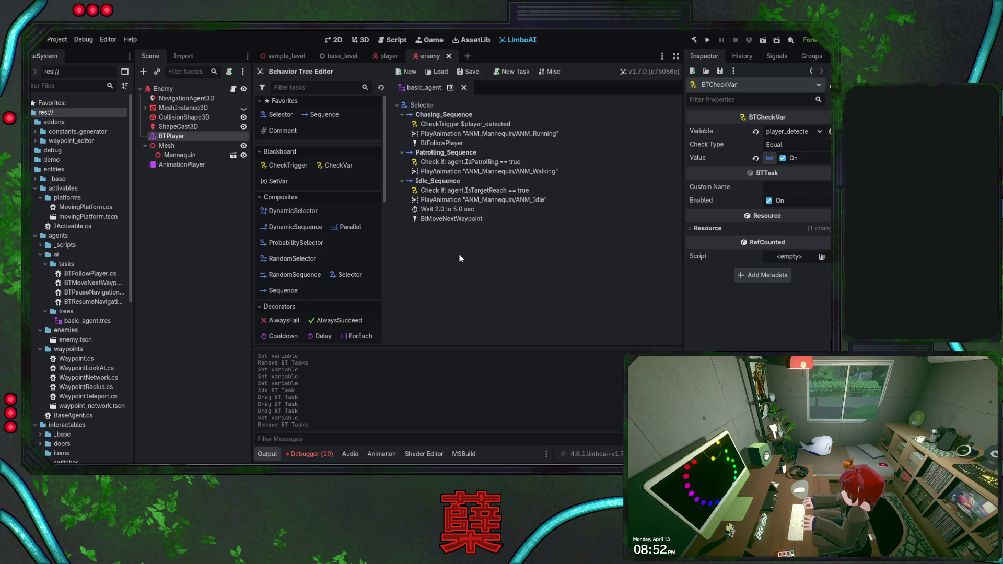
pyautogui.hotkey('alt', 'Tab')
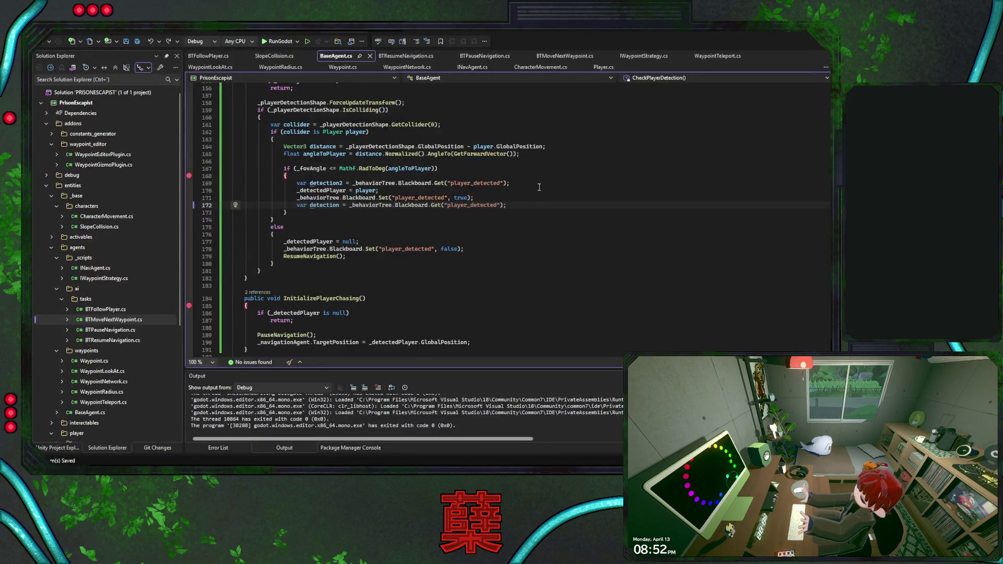
# - Cut the var detection2 and var detection lines, save BaseAgent.cs, and rebuild the project in Godot
pyautogui.hotkey('ctrl', 'x')
pyautogui.hotkey('ctrl', 's')
pyautogui.press('Up')
pyautogui.press('End')
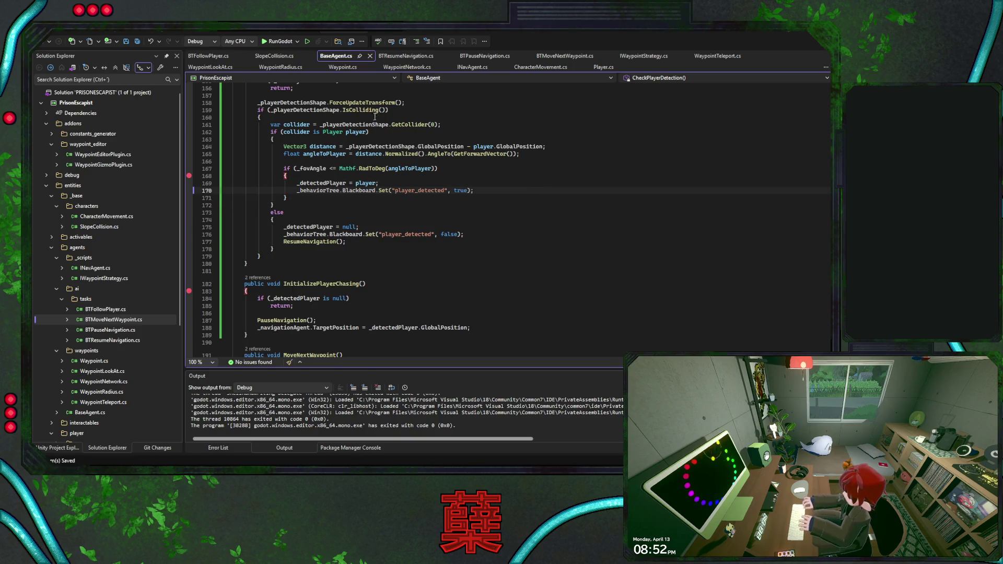
pyautogui.hotkey('alt', 'Tab')
pyautogui.click(694, 41)
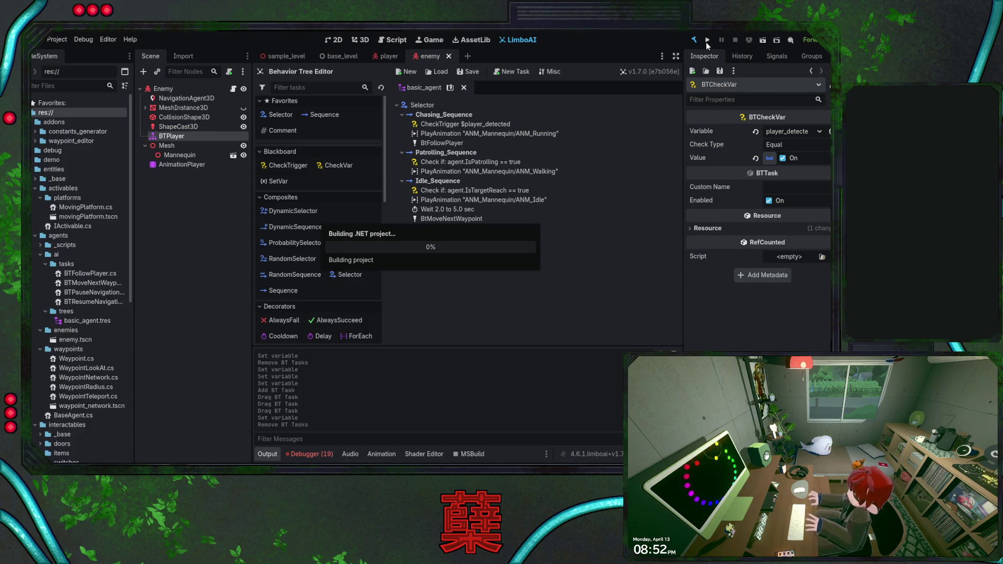
# - Run the game to test the chase, then show basic_agent.tres's blackboard plan in the Inspector
pyautogui.click(706, 40)
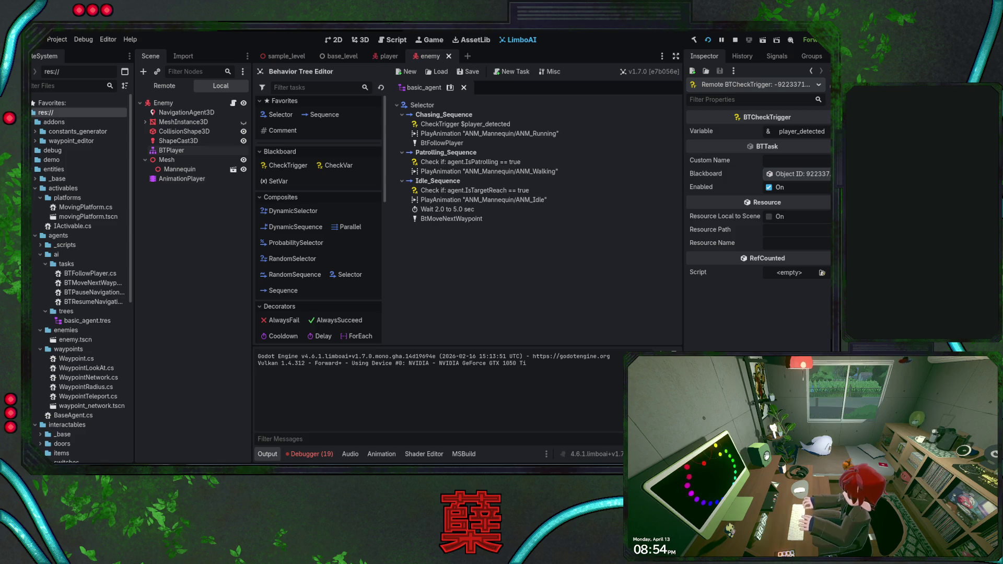
pyautogui.click(87, 320)
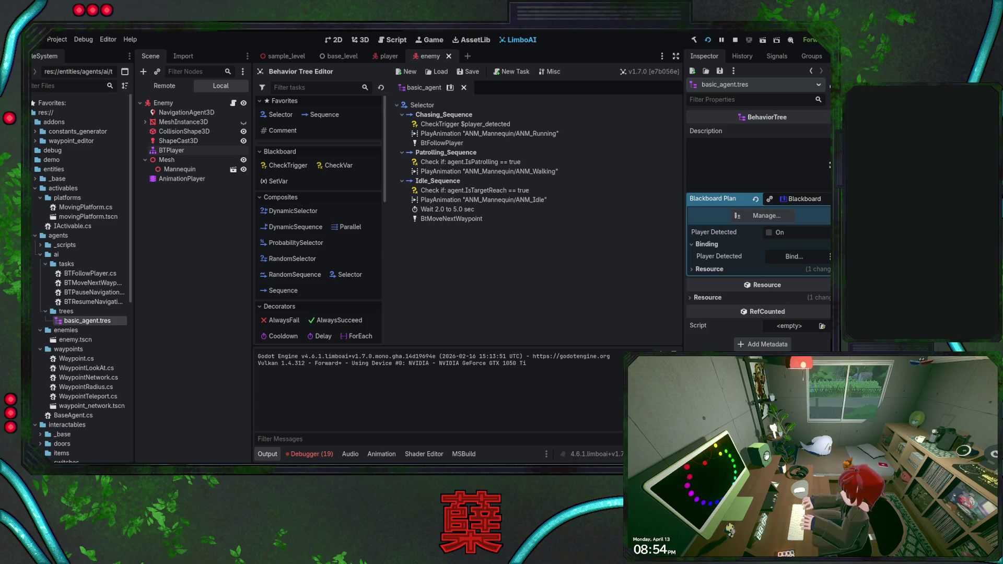
# - Check the debugger panel, stop the running game, and enter 'Detection'
pyautogui.click(326, 455)
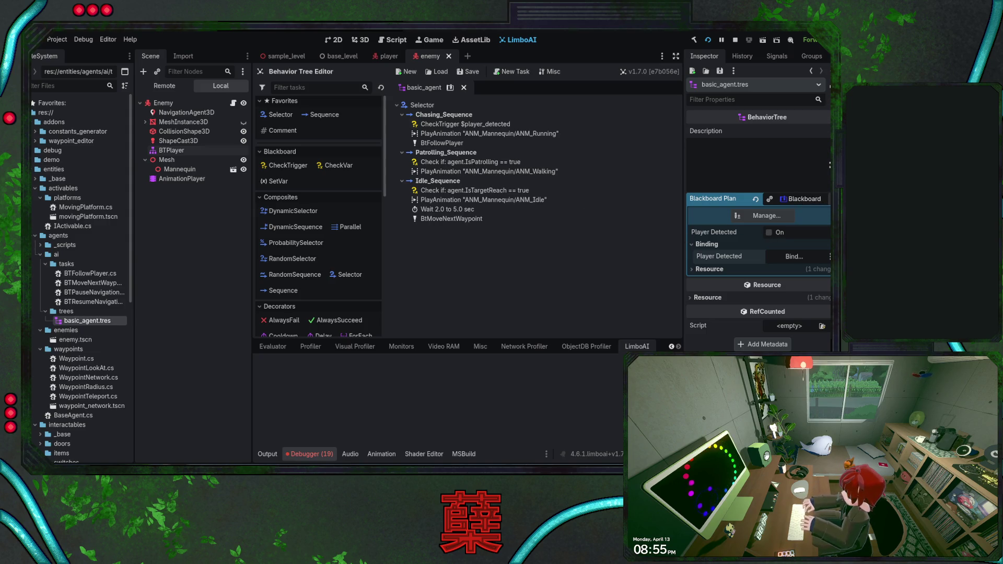
pyautogui.click(735, 41)
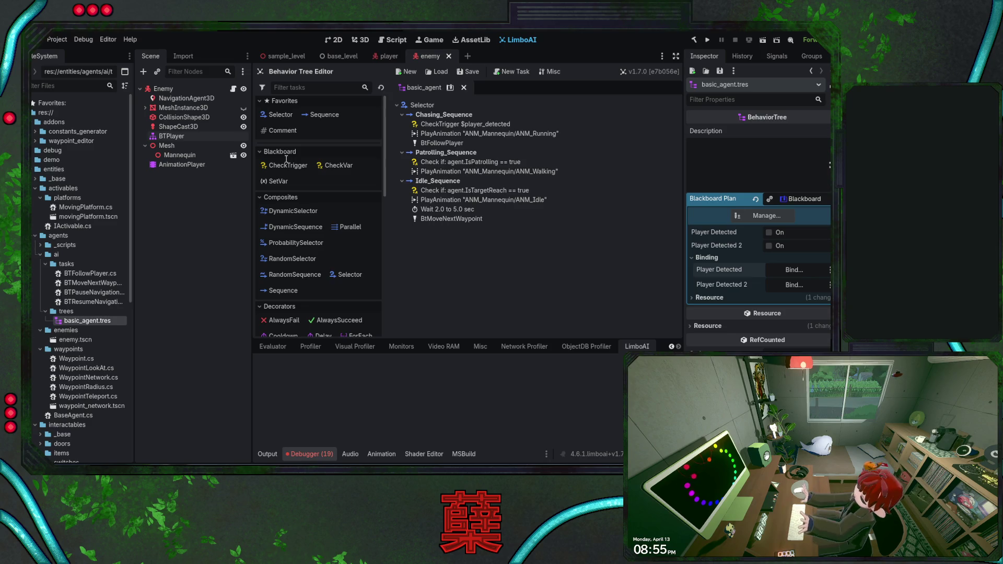
pyautogui.write('D')
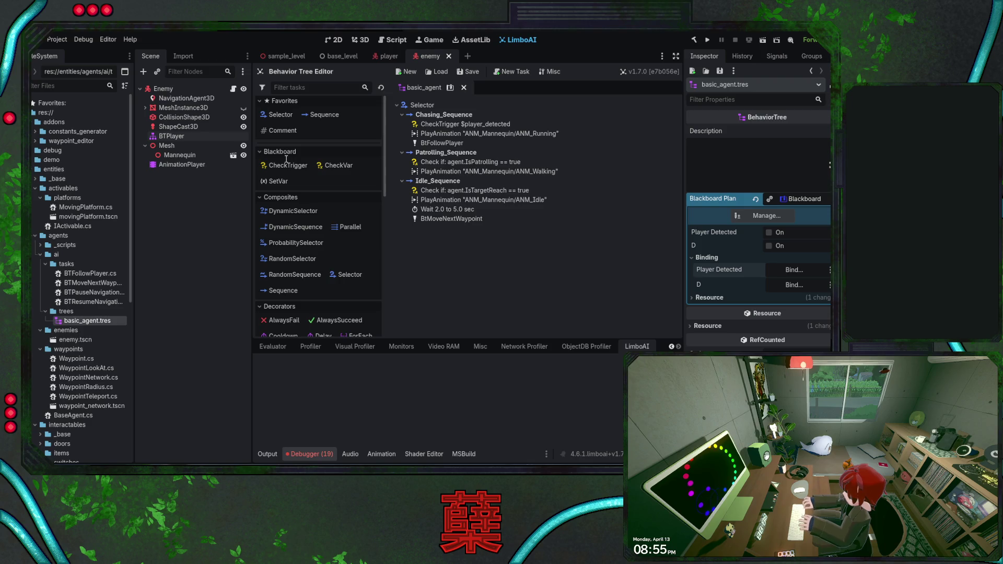
pyautogui.write('etec')
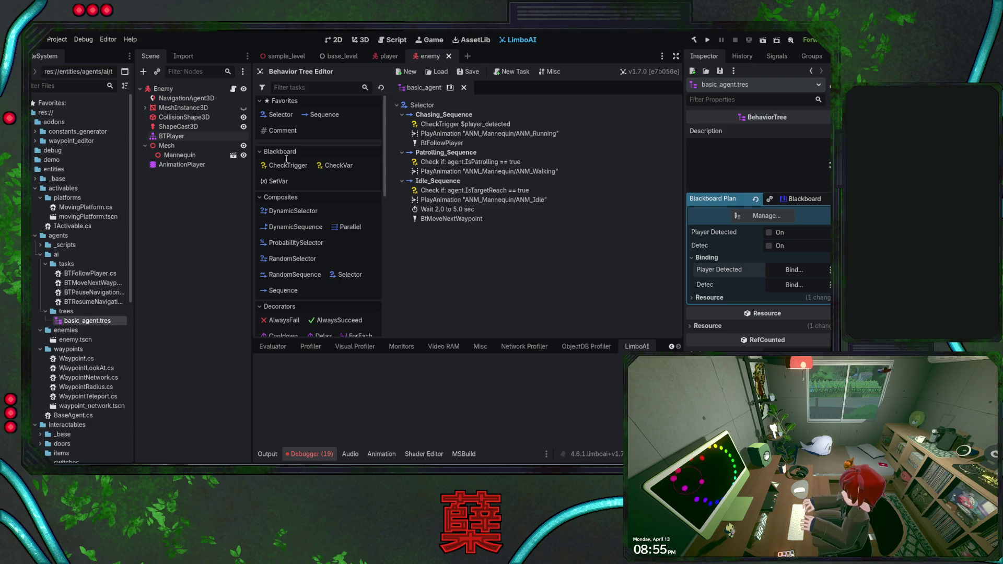
pyautogui.write('tion')
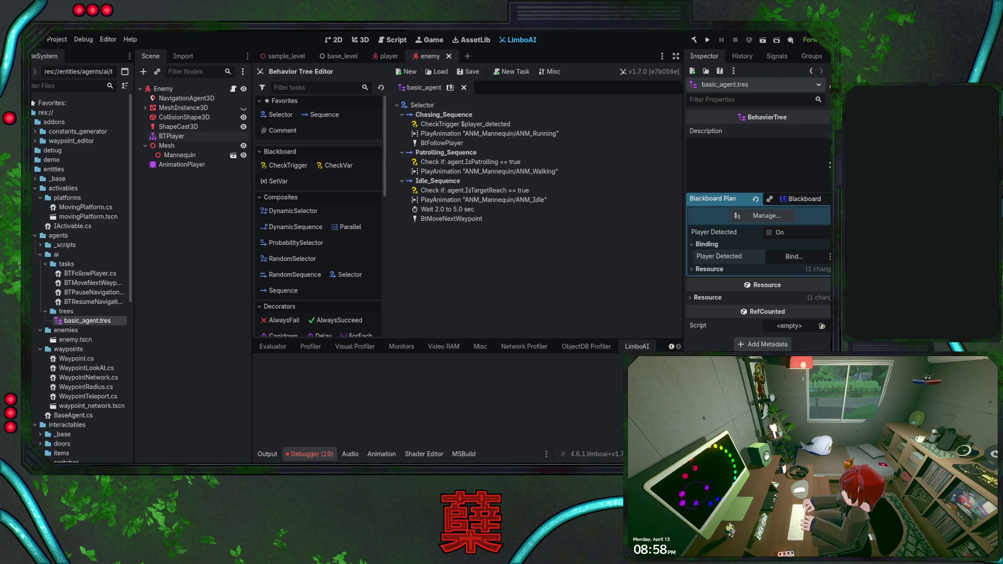
pyautogui.hotkey('alt', 'Tab')
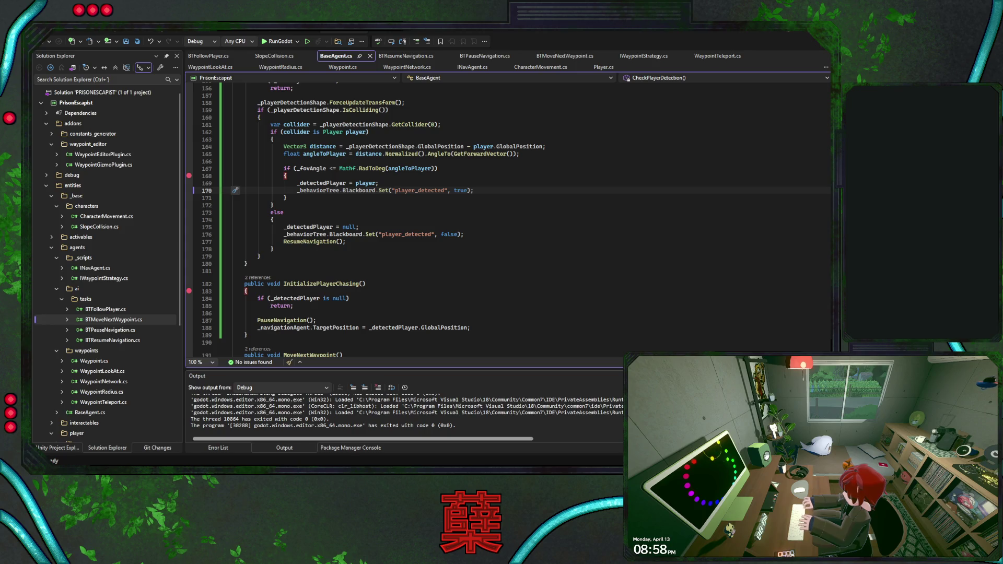
pyautogui.press('Up')
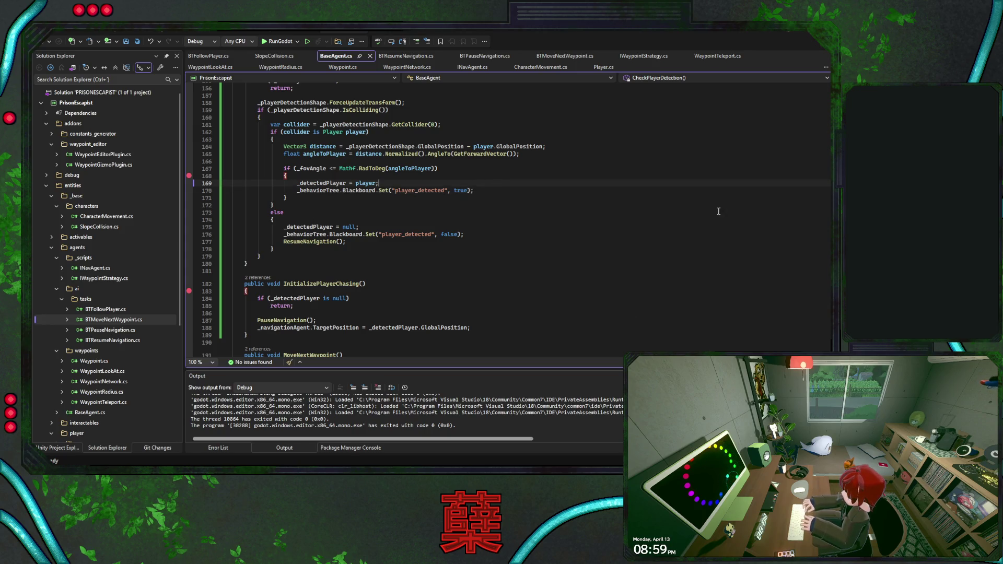
pyautogui.press('pageup')
pyautogui.press('pageup')
pyautogui.press('pageup')
pyautogui.scroll(4, 376, 219)
pyautogui.scroll(-20, 506, 219)
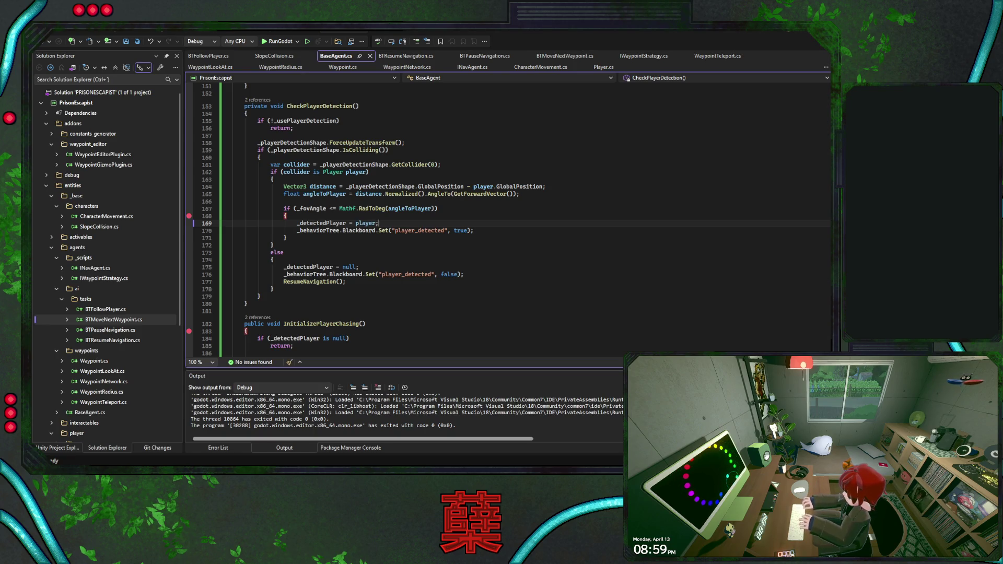
pyautogui.doubleClick(383, 231)
pyautogui.write('tri')
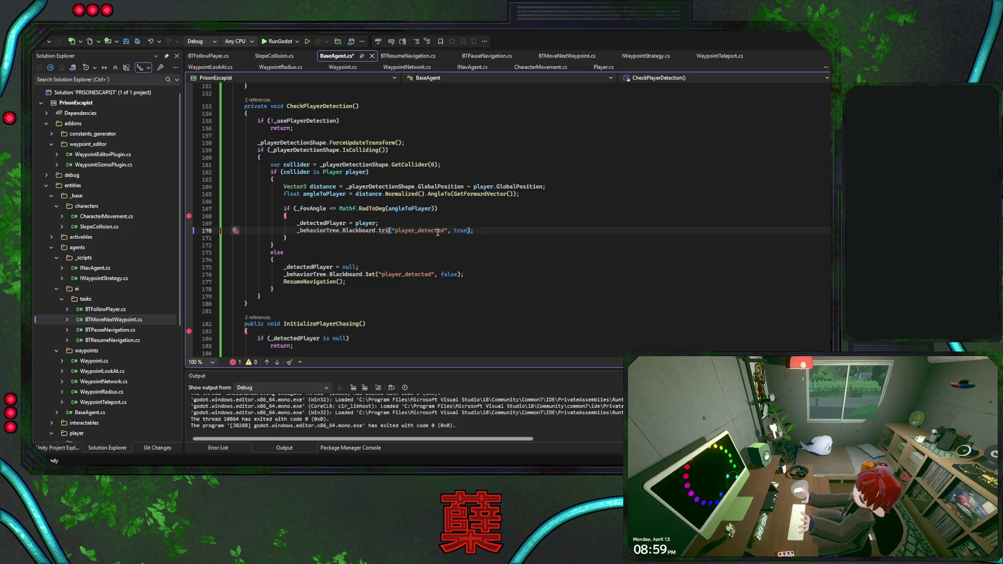
pyautogui.hotkey('ctrl', 'z')
pyautogui.hotkey('ctrl', 'z')
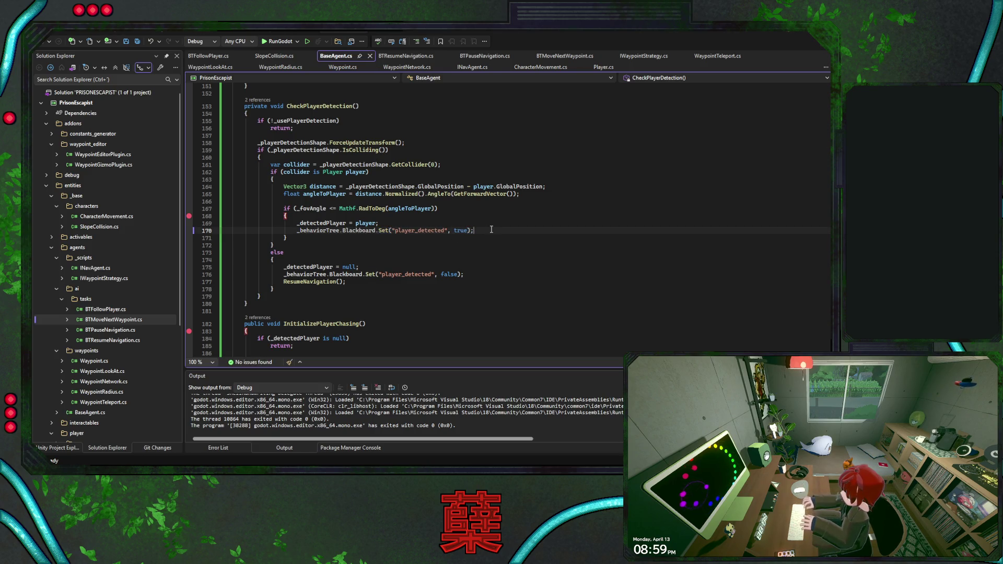
pyautogui.tripleClick(490, 231)
pyautogui.click(483, 232)
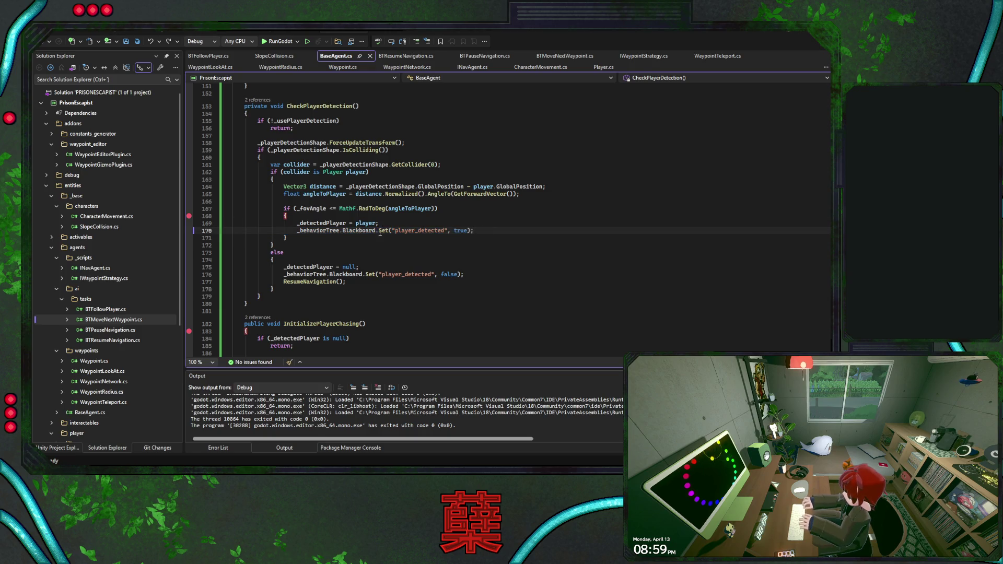
pyautogui.moveTo(377, 232); pyautogui.dragTo(295, 231)
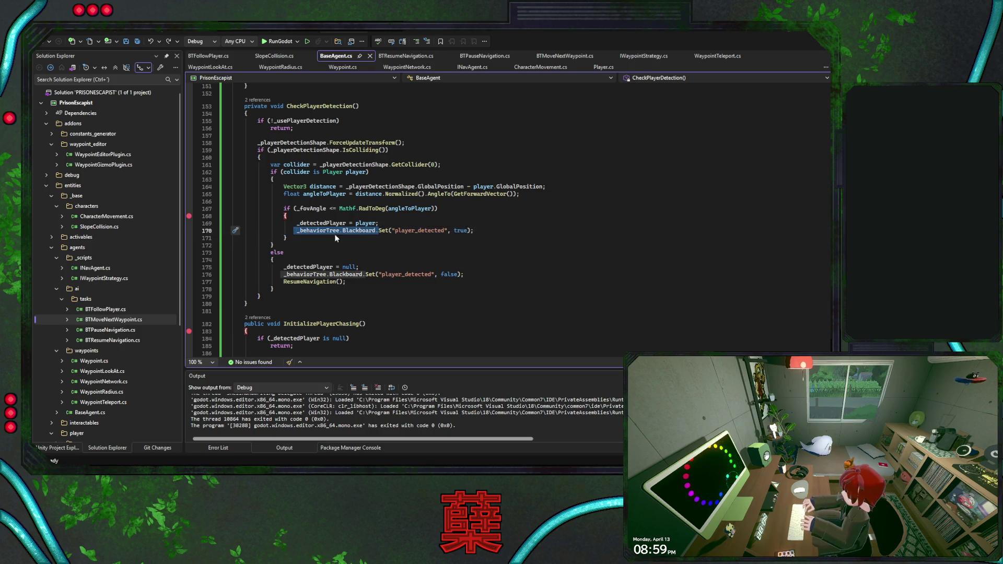
# - Turn a copy of the Set line into an empty if (_behaviorTree.Blackboard.HasVar("player_detected")) { } block
pyautogui.click(470, 231)
pyautogui.hotkey('ctrl', 'd')
pyautogui.doubleClick(385, 238)
pyautogui.write('ha')
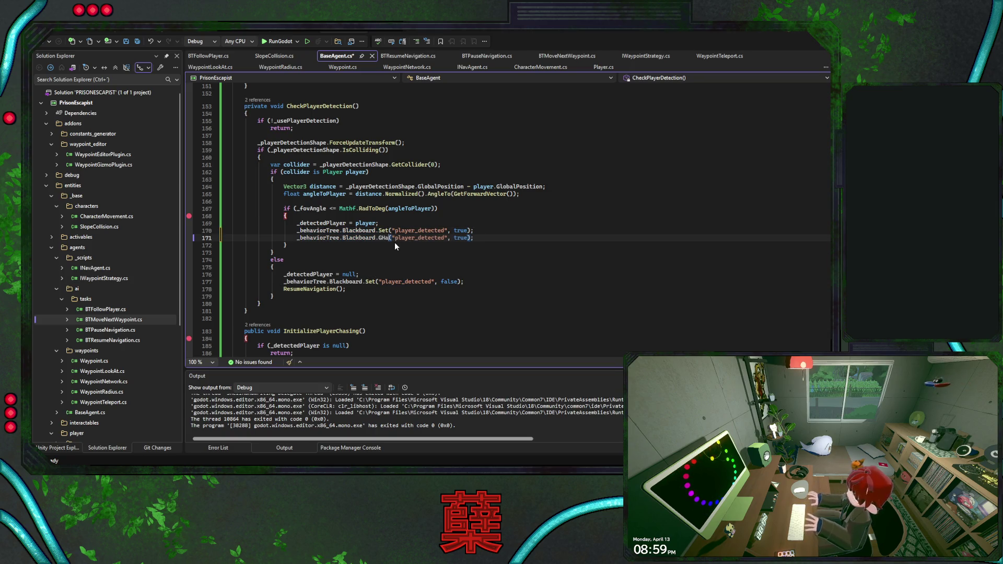
pyautogui.write('s')
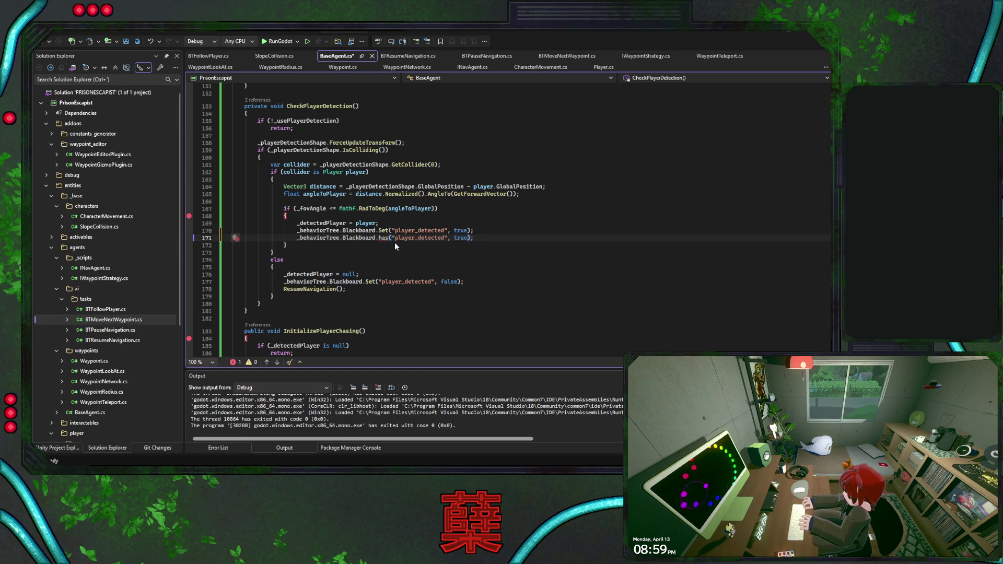
pyautogui.hotkey('ctrl', 'space')
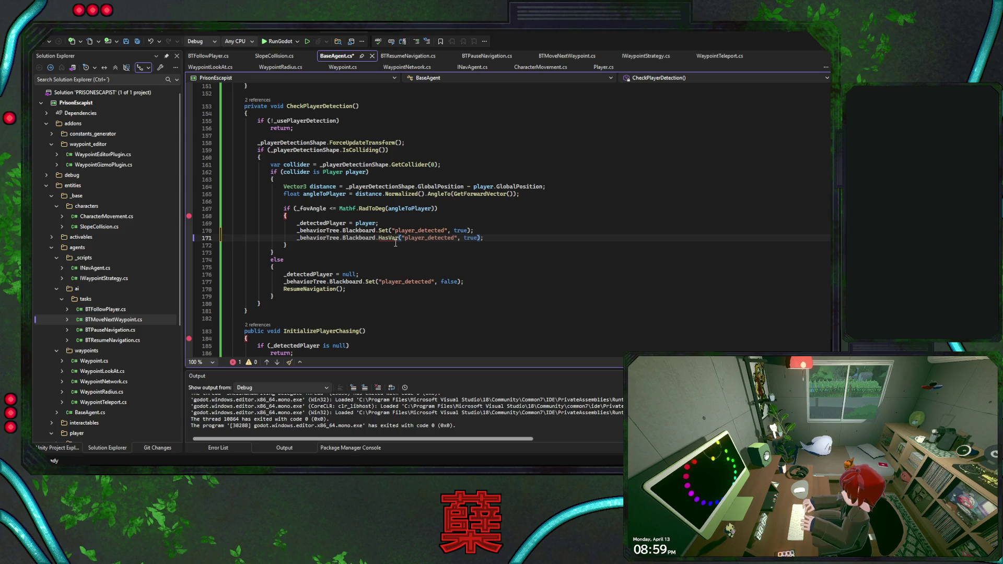
pyautogui.hotkey('ctrl', 'shift', 'Left')
pyautogui.hotkey('ctrl', 'shift', 'Left')
pyautogui.press('Delete')
pyautogui.press('Home')
pyautogui.write('if')
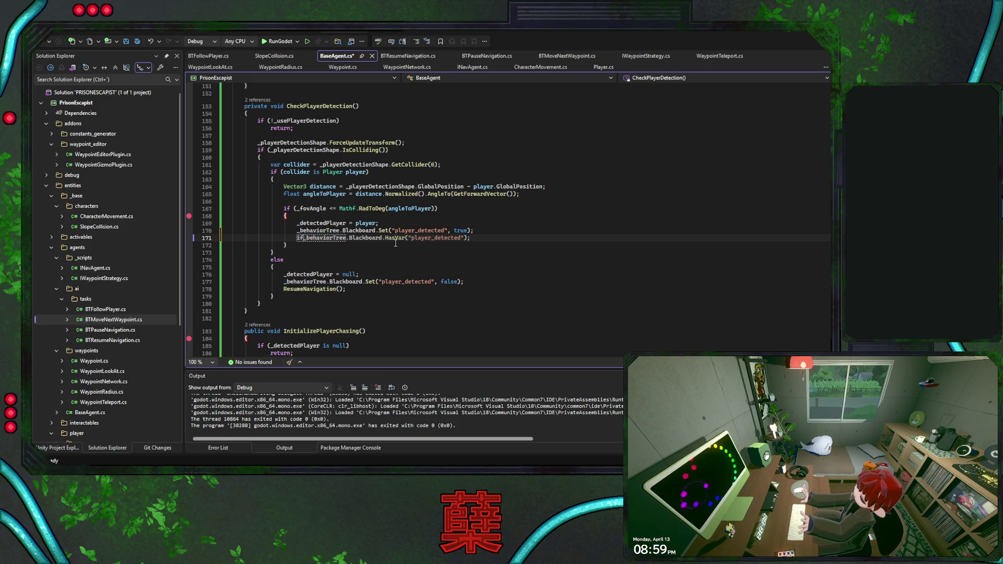
pyautogui.write(' (')
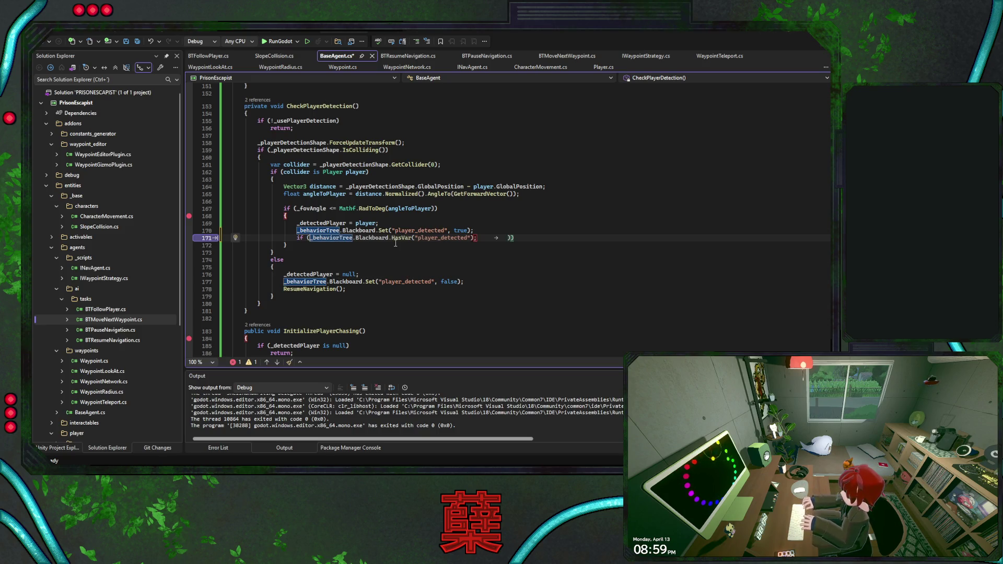
pyautogui.press('Tab')
pyautogui.write('{')
pyautogui.press('Return')
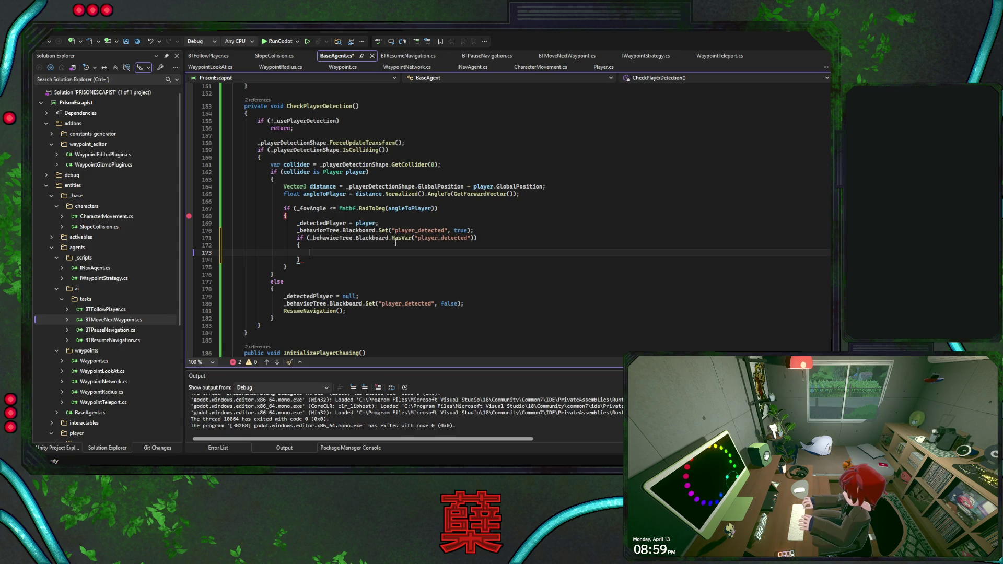
# - Remove the breakpoint, move the if-block above the Set call, and save
pyautogui.click(189, 215)
pyautogui.click(367, 259)
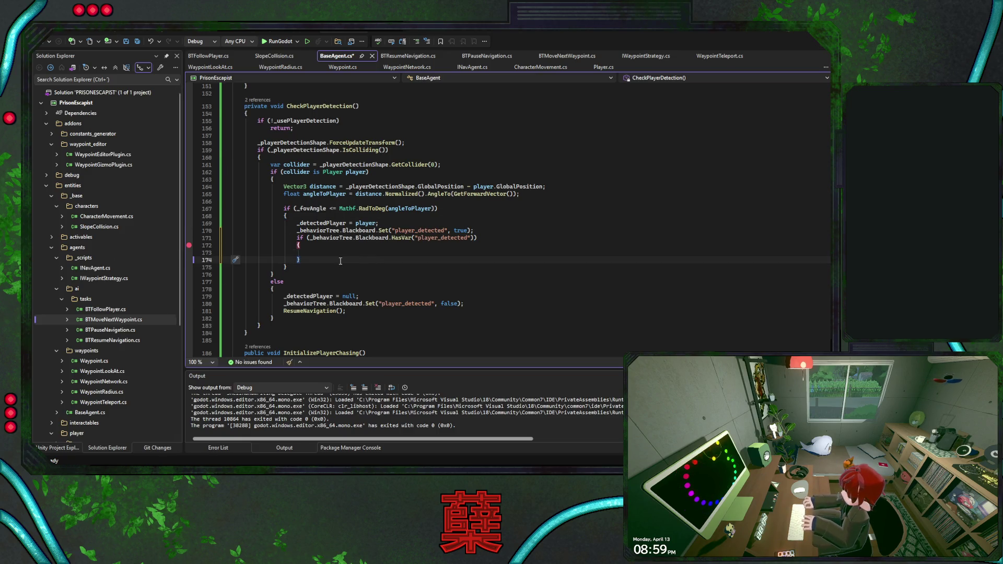
pyautogui.keyDown('shift'); pyautogui.click(486, 239); pyautogui.keyUp('shift')
pyautogui.hotkey('alt', 'Up')
pyautogui.hotkey('ctrl', 's')
pyautogui.click(486, 243)
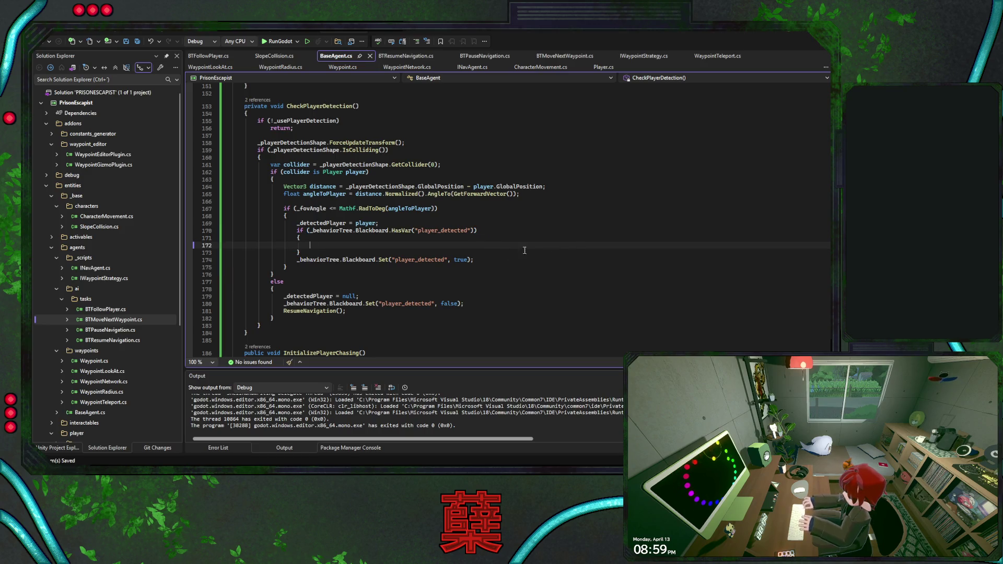
pyautogui.scroll(10, 514, 253)
pyautogui.scroll(20, 829, 158)
# - Add a public bool IsPlayerDetected { get; private set; } property below IsPatrolling
pyautogui.scroll(7, 829, 157)
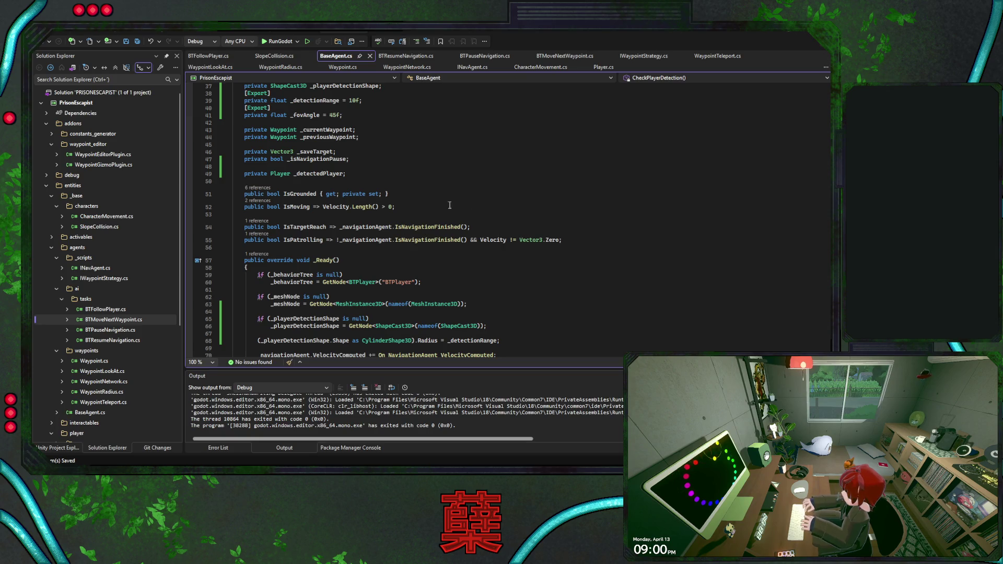
pyautogui.click(571, 239)
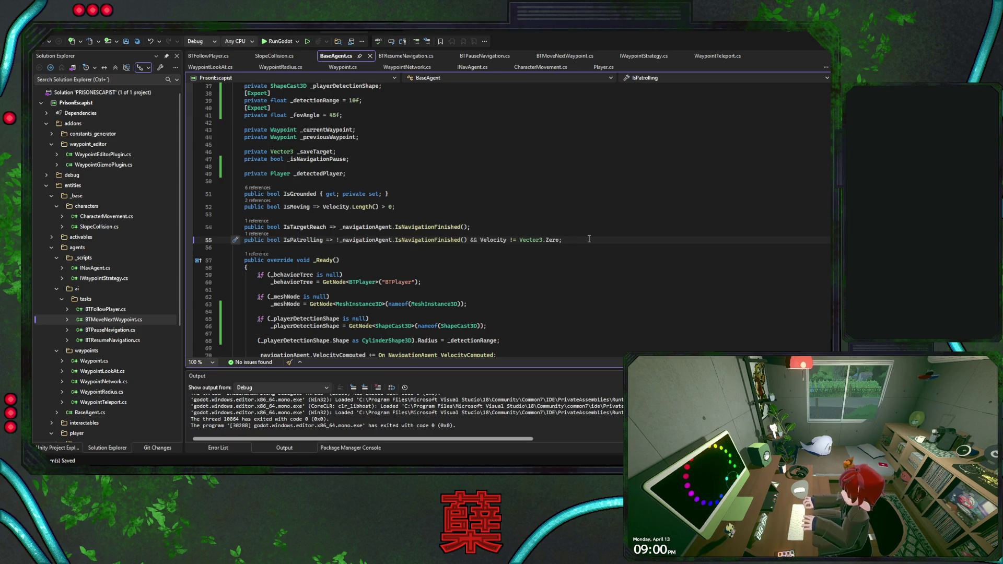
pyautogui.press('Return')
pyautogui.write('publ')
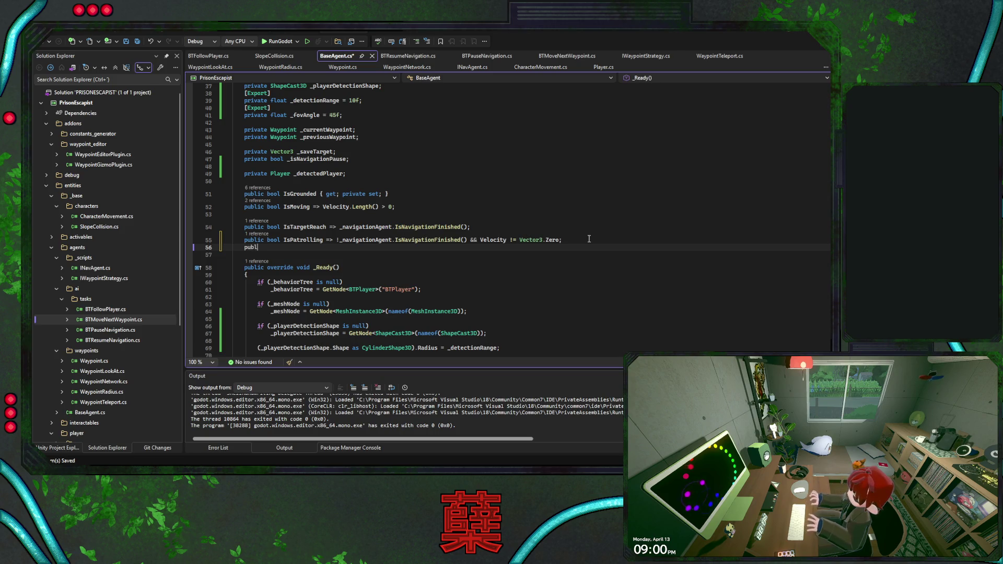
pyautogui.write('ic bool IsPlaye')
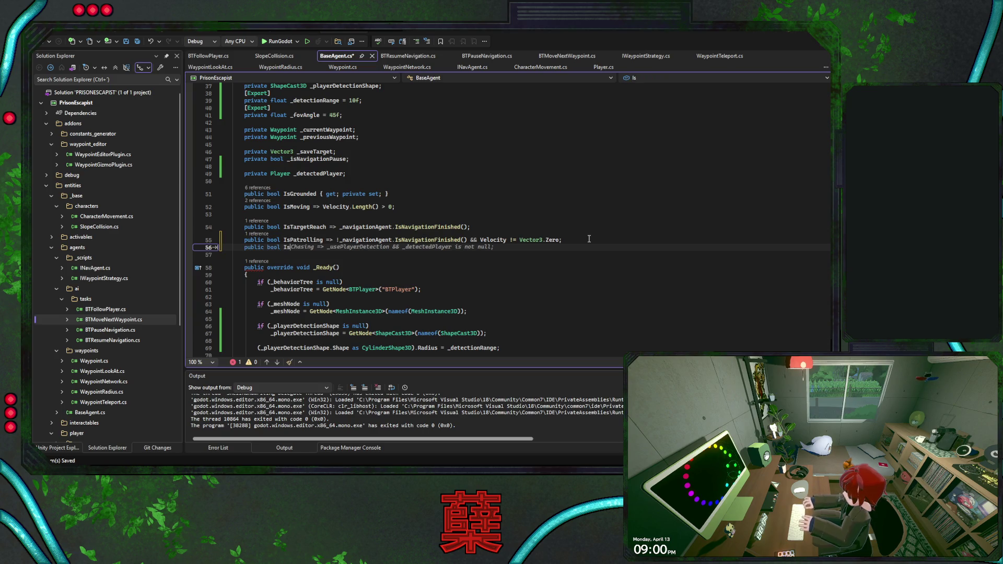
pyautogui.write('rD')
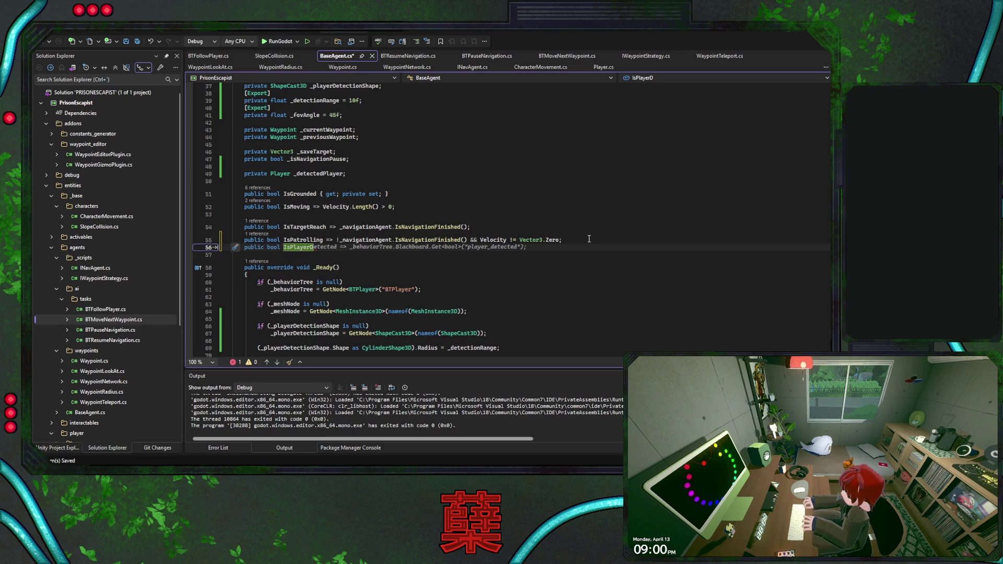
pyautogui.press('Tab')
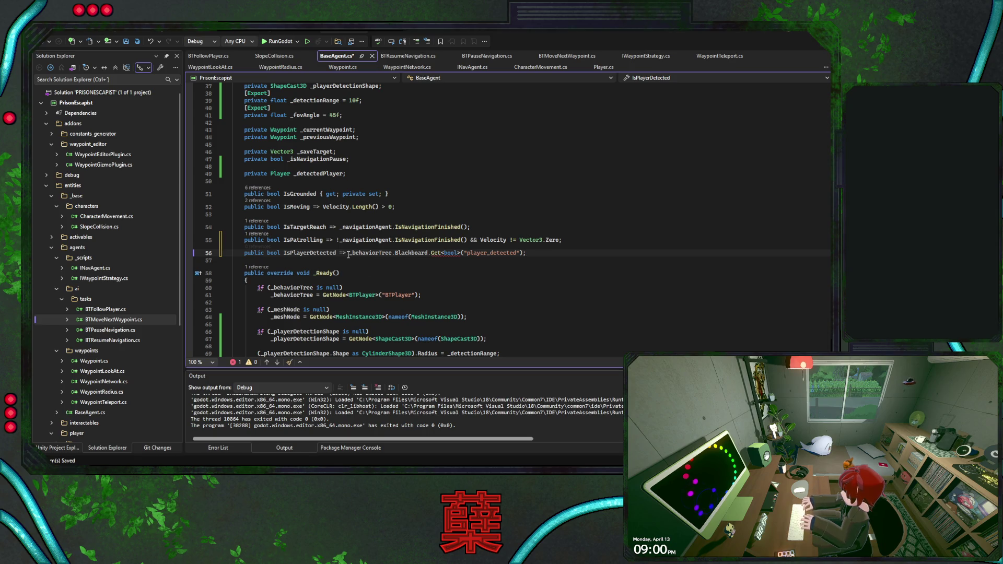
pyautogui.moveTo(348, 254); pyautogui.dragTo(537, 255)
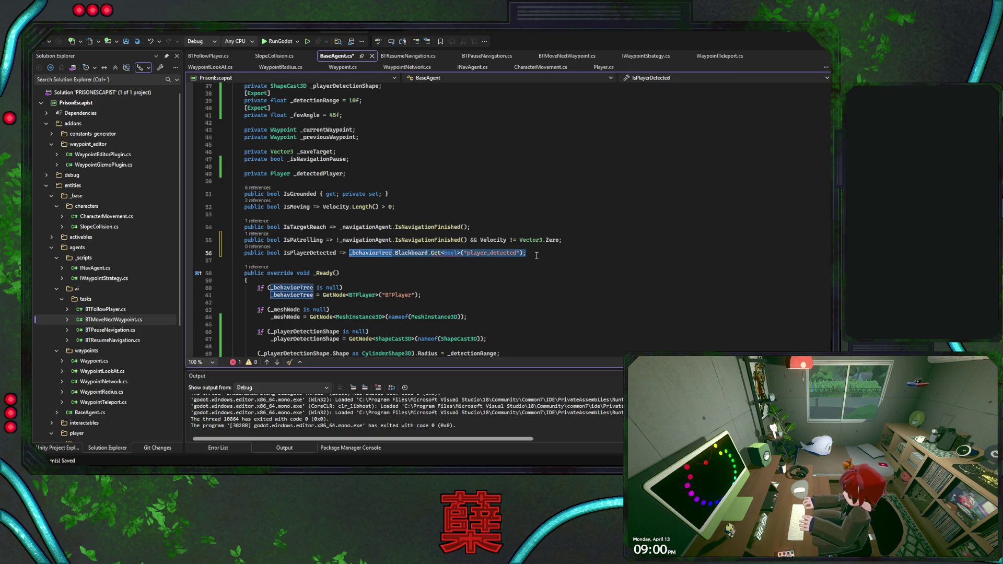
pyautogui.press('BackSpace')
pyautogui.write('{')
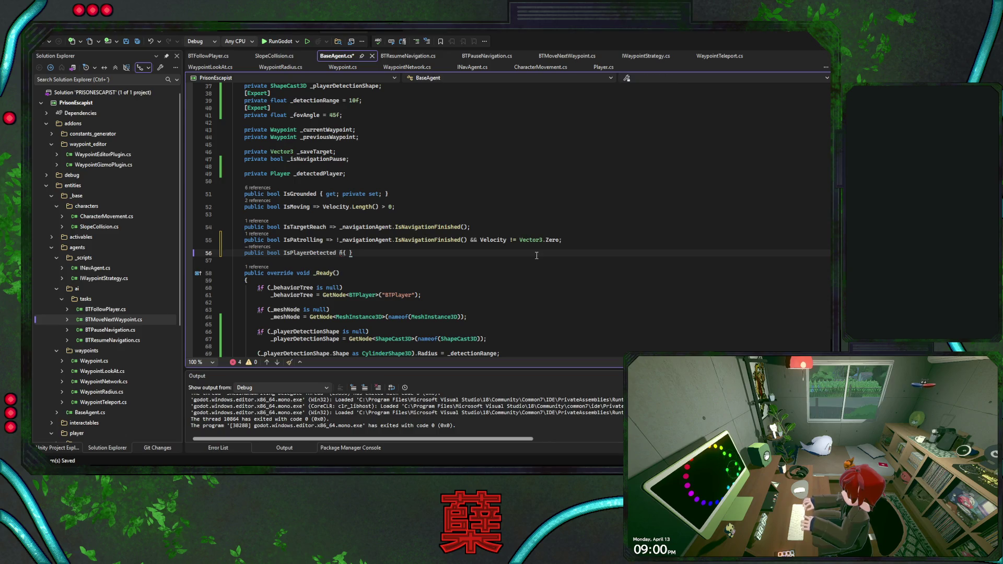
pyautogui.write('{ get')
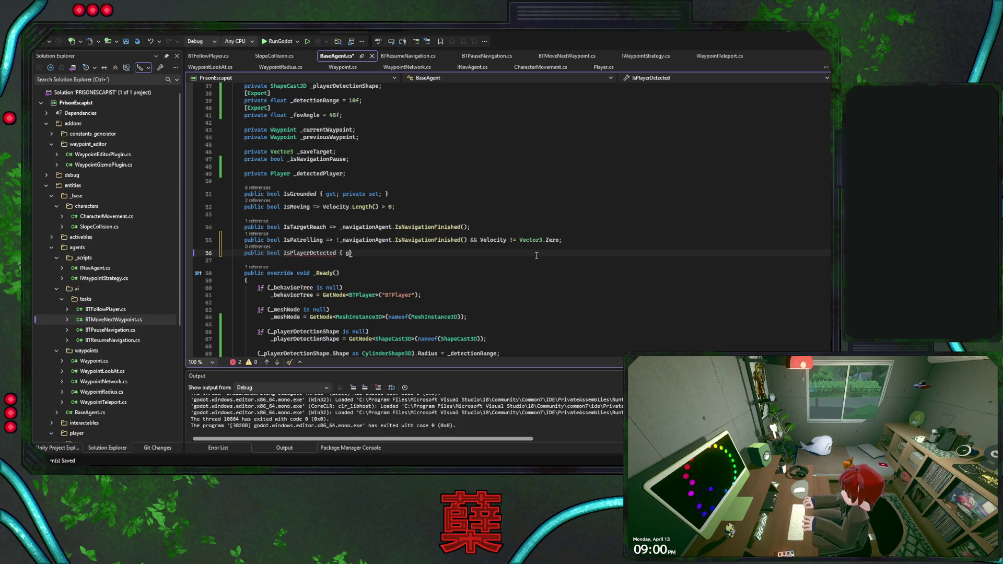
pyautogui.press('Tab')
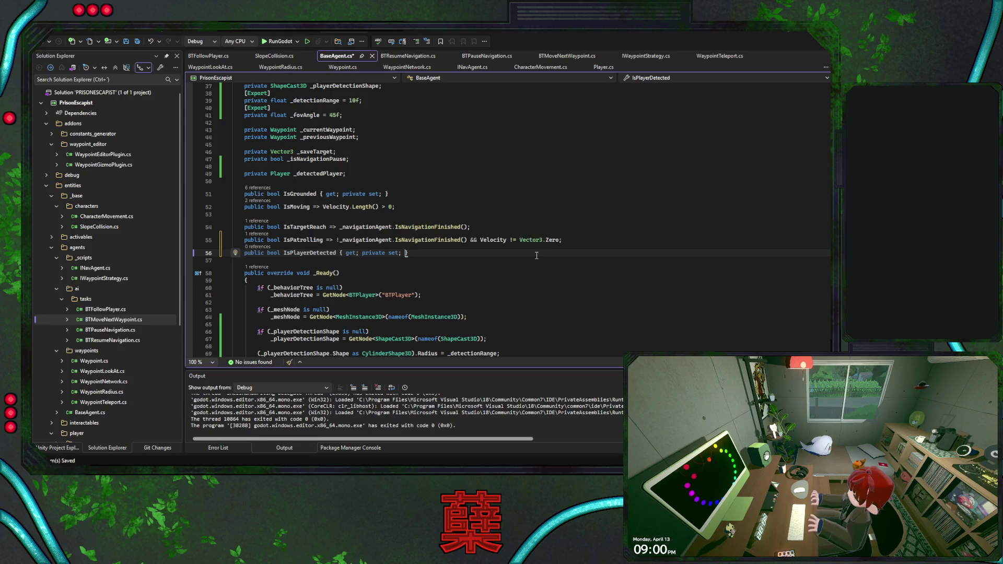
# - Duplicate the IsPlayerDetected line and rename the copy to IsPlayerSeen
pyautogui.hotkey('ctrl', 'd')
pyautogui.moveTo(310, 265); pyautogui.dragTo(324, 266)
pyautogui.doubleClick(324, 265)
pyautogui.write('IsPlayerSen')
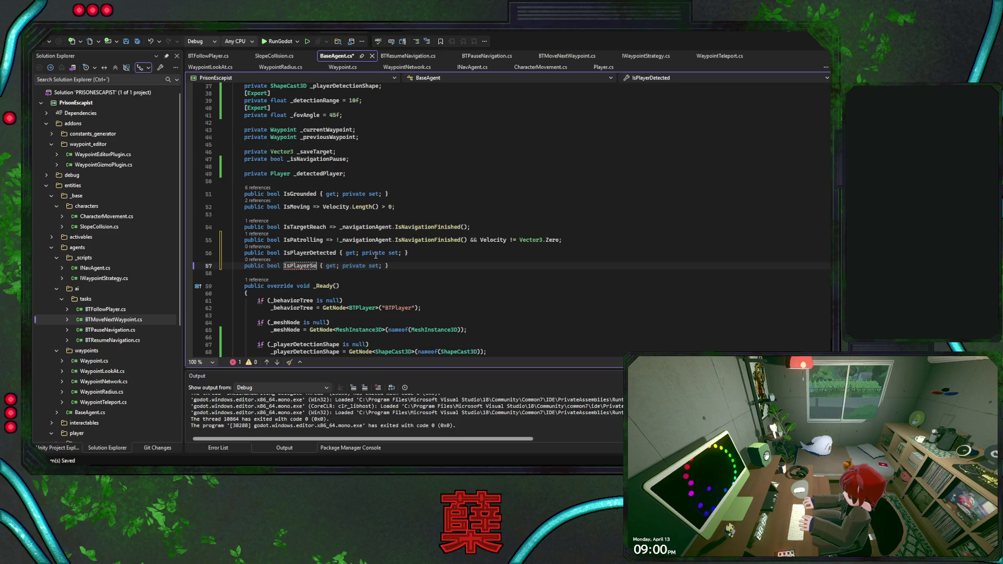
pyautogui.press('BackSpace')
pyautogui.write('en')
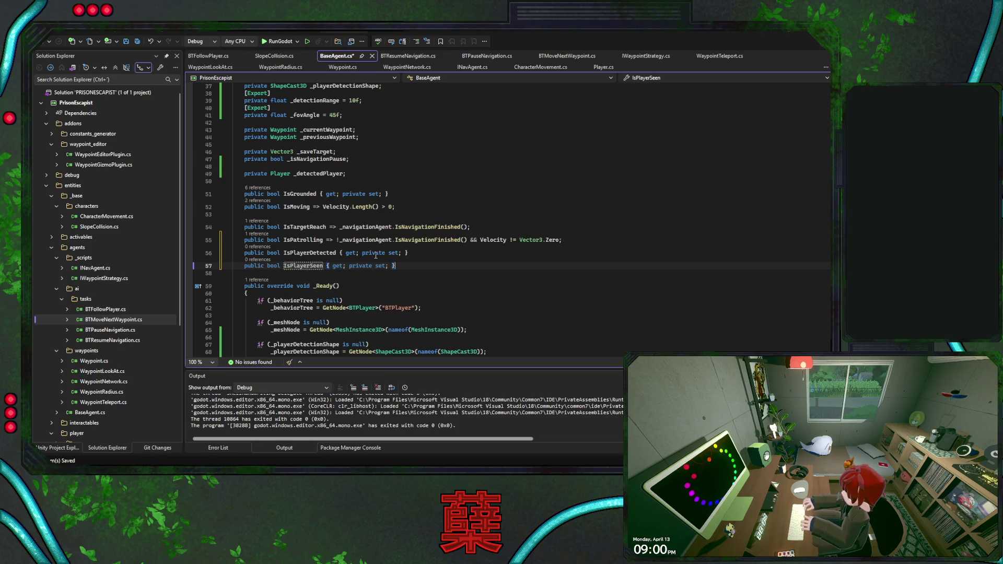
pyautogui.doubleClick(310, 253)
pyautogui.hotkey('ctrl', 'c')
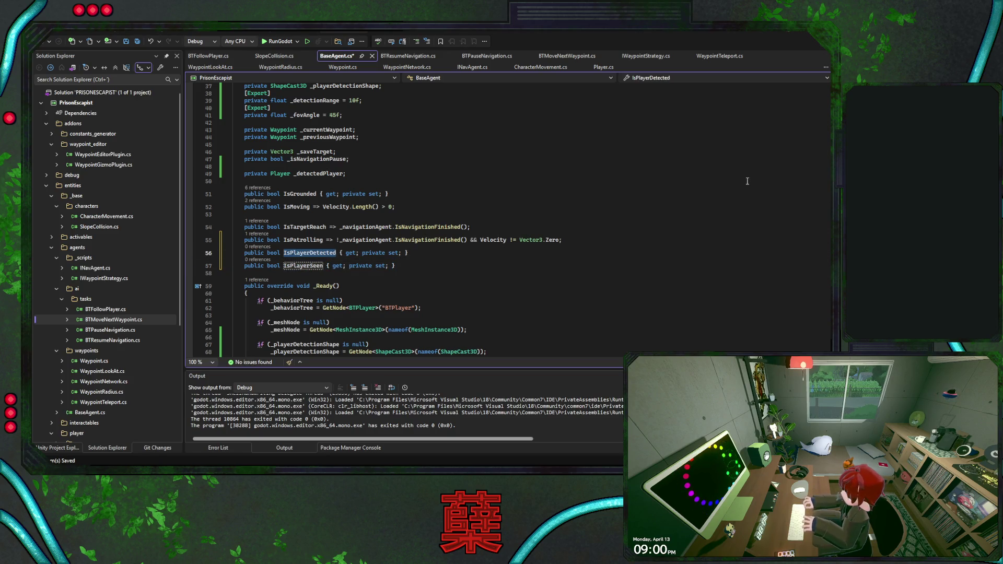
pyautogui.scroll(-20, 829, 254)
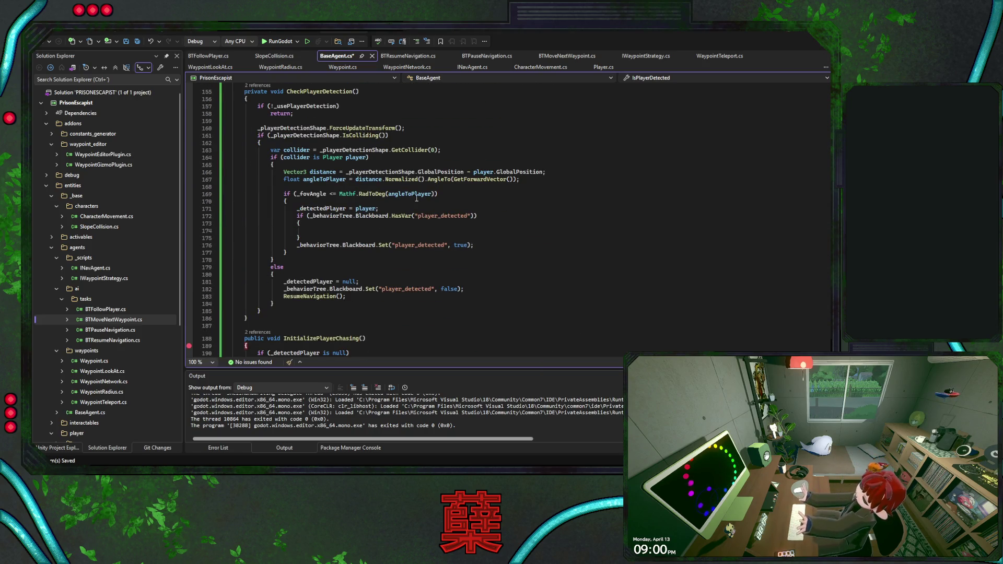
# - Set IsPlayerDetected = true before the angle check and IsPlayerSeen = true inside the field-of-view block
pyautogui.click(332, 187)
pyautogui.press('Return')
pyautogui.hotkey('ctrl', 'v')
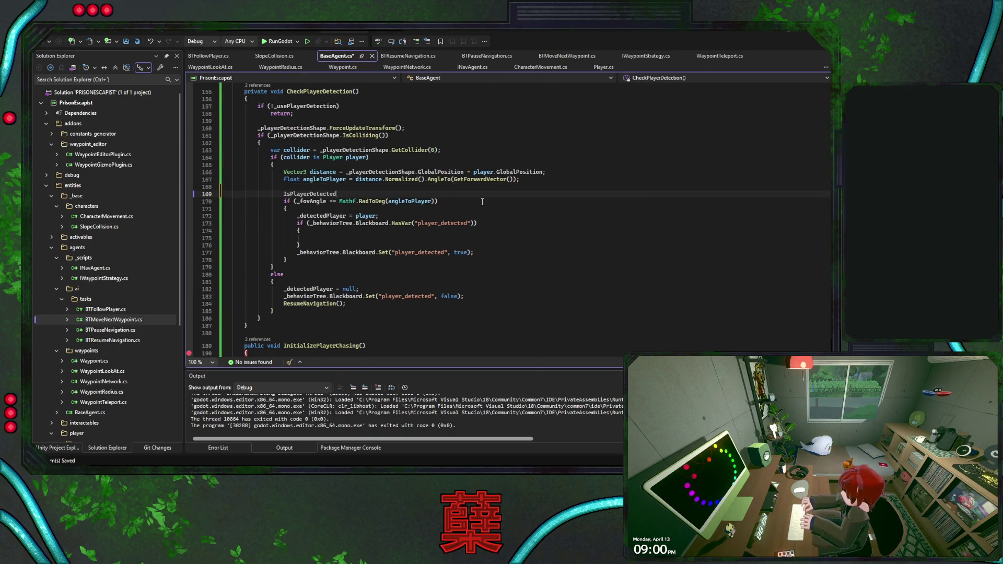
pyautogui.write(' = true;')
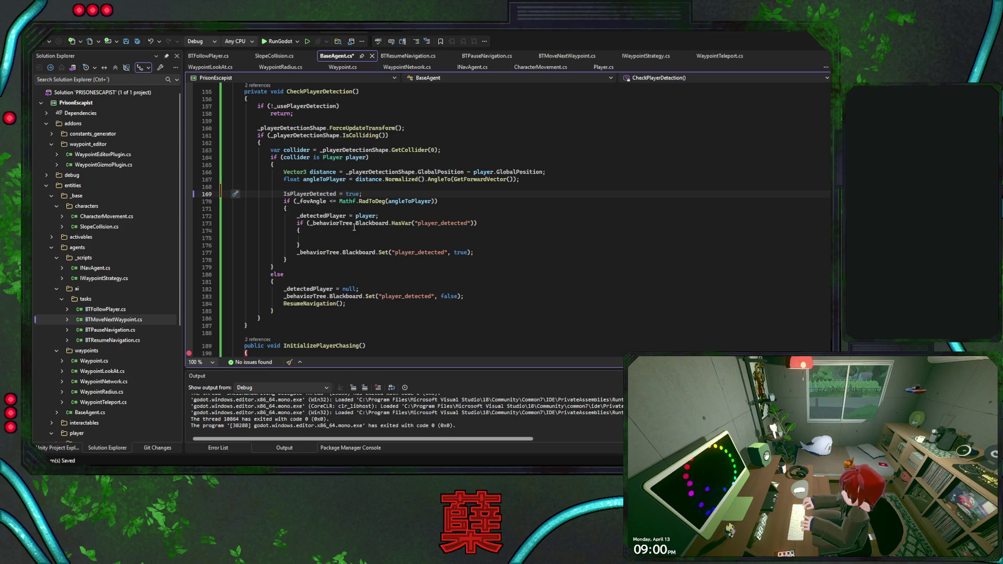
pyautogui.click(346, 209)
pyautogui.press('Return')
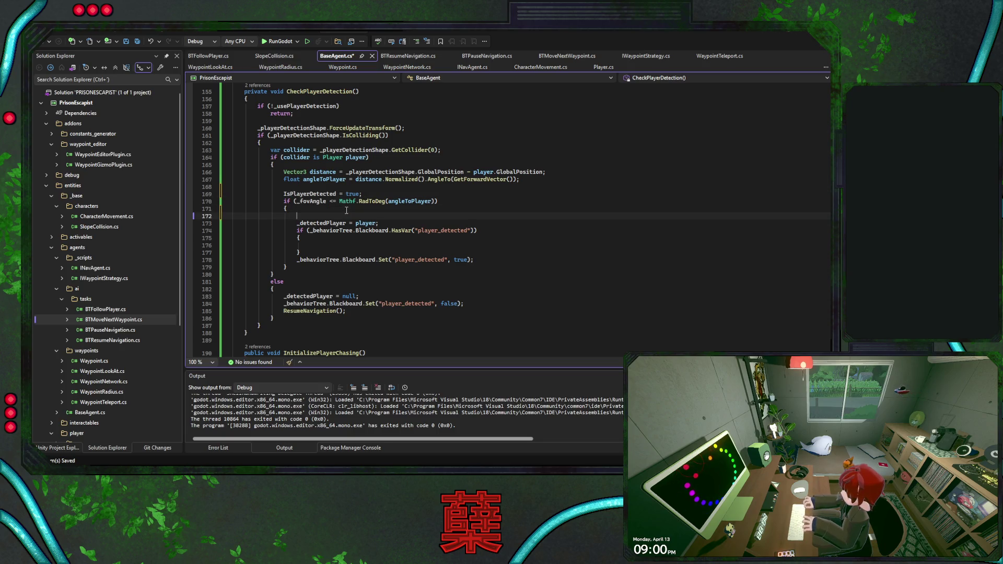
pyautogui.write('I')
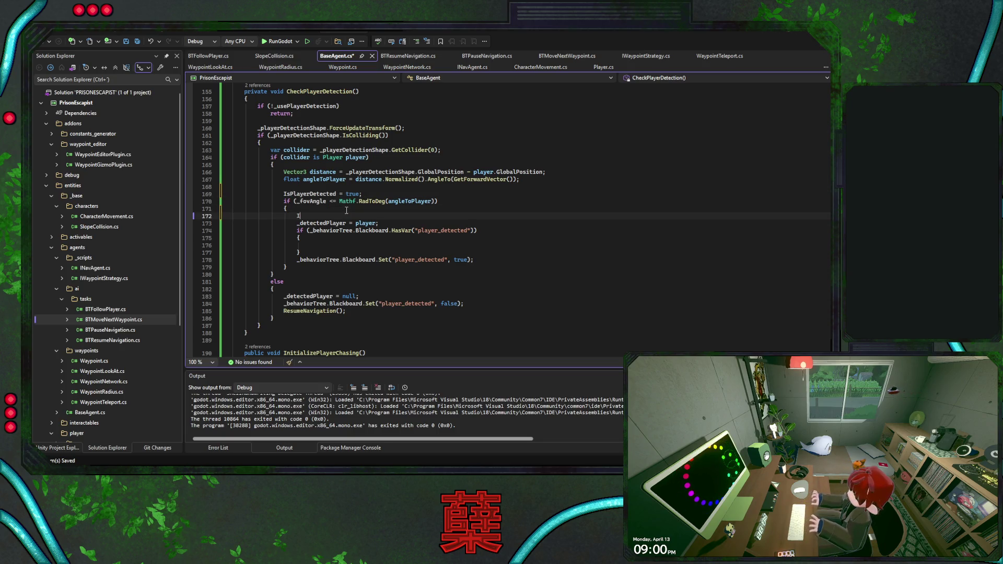
pyautogui.write('sPlayerSeen = true;')
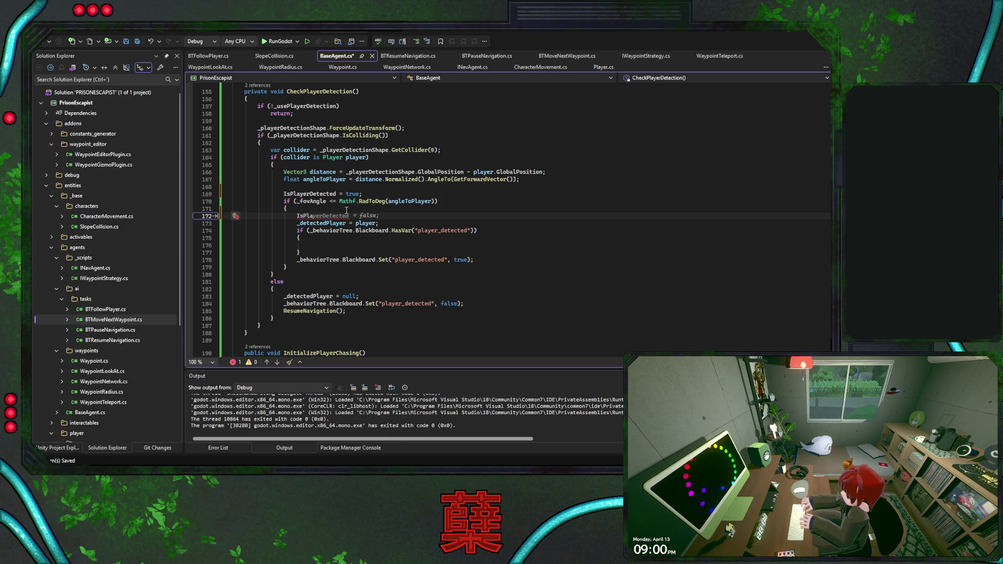
# - In the else block, reset both IsPlayerDetected and IsPlayerSeen to false
pyautogui.moveTo(363, 194); pyautogui.dragTo(372, 190)
pyautogui.hotkey('ctrl', 'c')
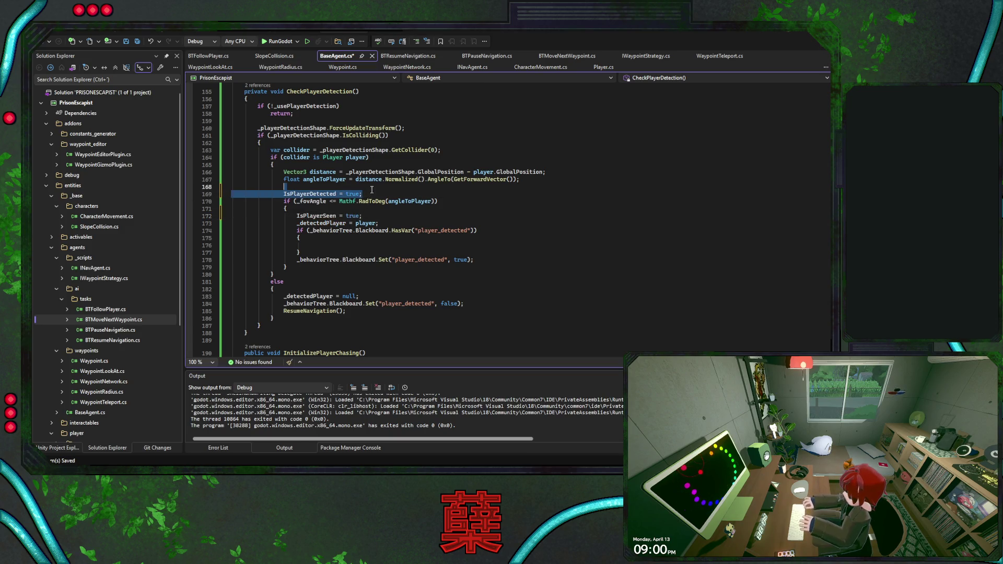
pyautogui.click(323, 290)
pyautogui.hotkey('ctrl', 'v')
pyautogui.doubleClick(350, 296)
pyautogui.write('false')
pyautogui.hotkey('ctrl', 'd')
pyautogui.doubleClick(316, 216)
pyautogui.hotkey('ctrl', 'c')
pyautogui.doubleClick(318, 303)
pyautogui.hotkey('ctrl', 'v')
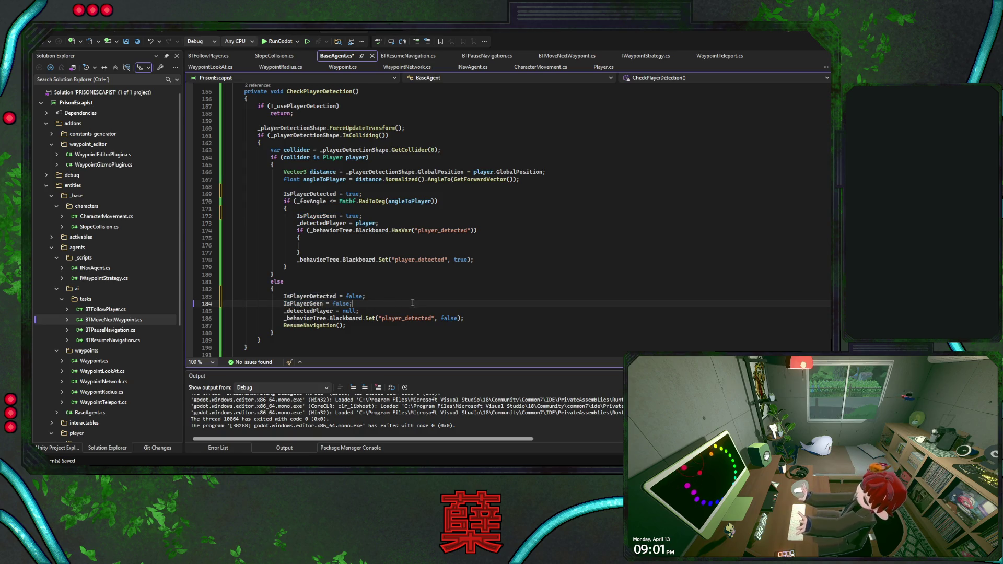
pyautogui.click(398, 298)
# - Put a breakpoint on line 175, save BaseAgent.cs and start debugging with RunGodot
pyautogui.click(341, 245)
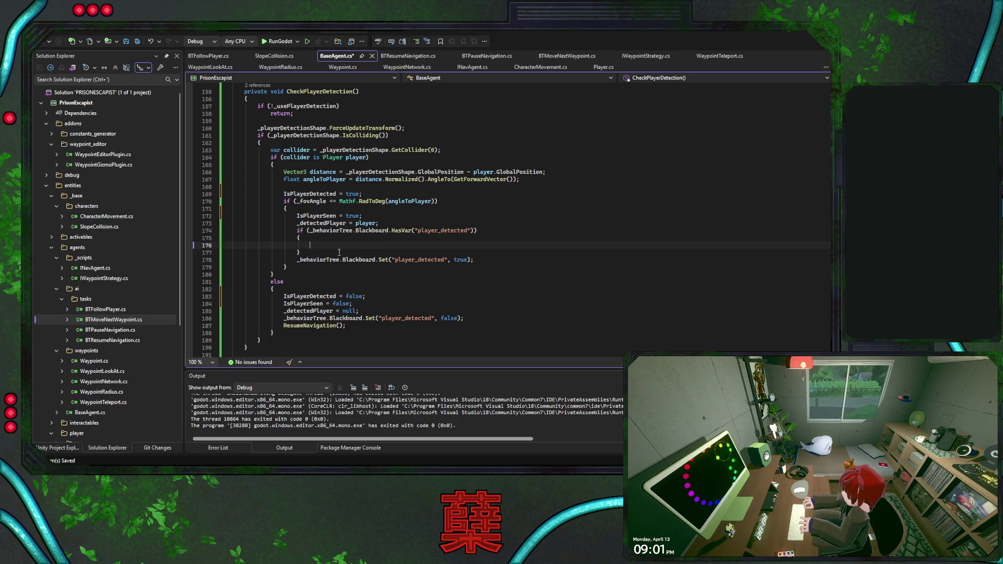
pyautogui.click(190, 238)
pyautogui.click(534, 260)
pyautogui.hotkey('ctrl', 's')
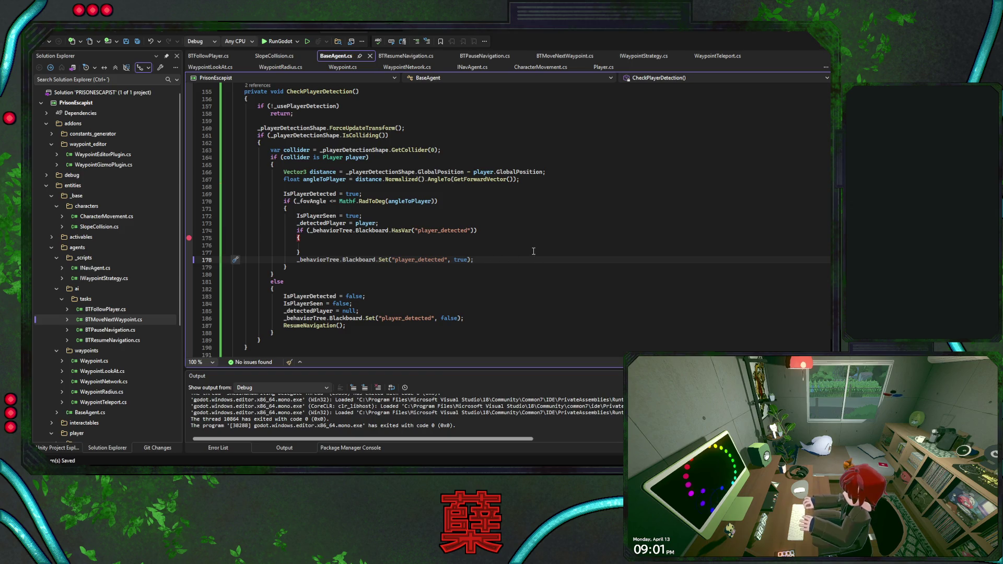
pyautogui.click(279, 42)
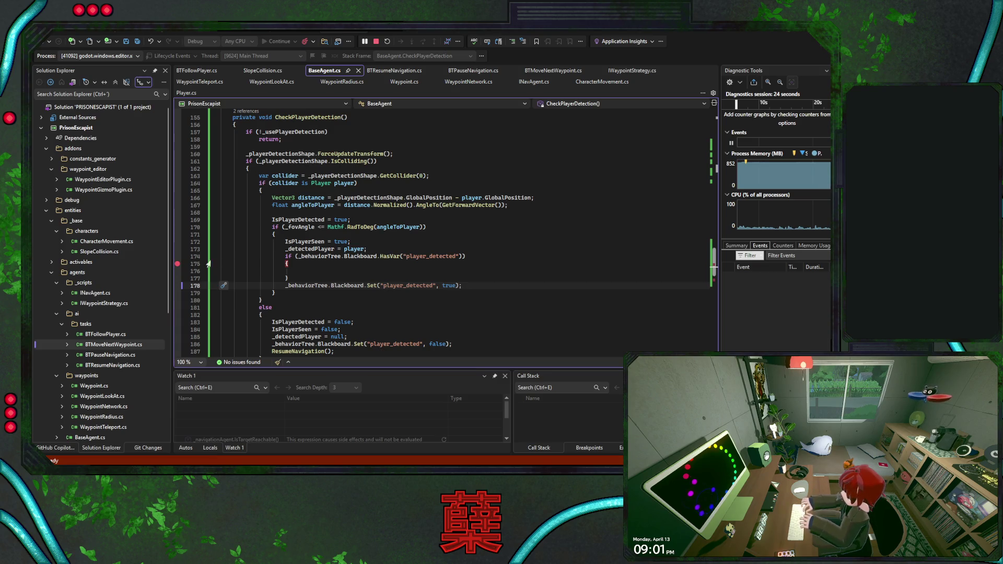
# - Break on the HasVar check at line 174 and step over it to see it return true
pyautogui.click(177, 256)
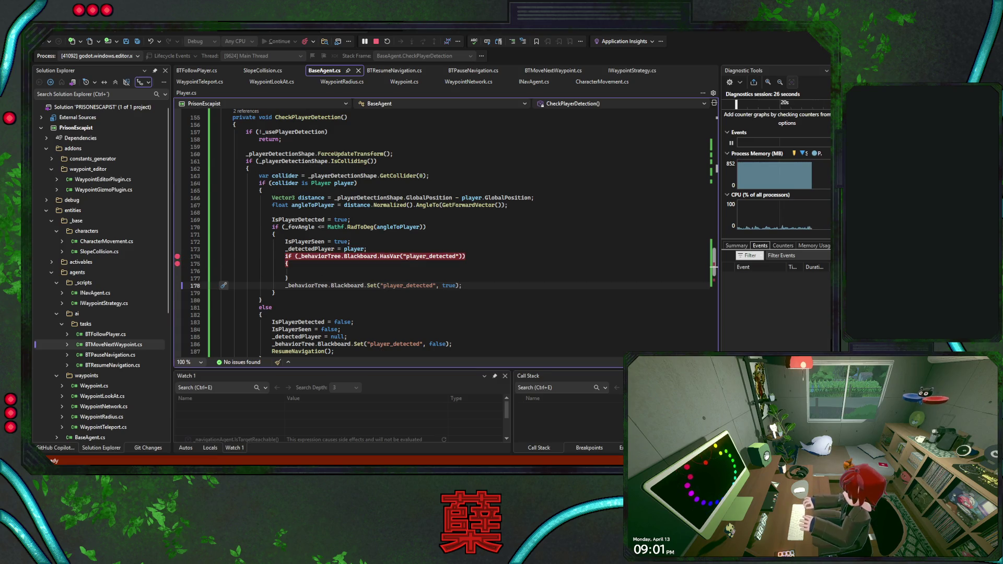
pyautogui.hotkey('alt', 'Tab')
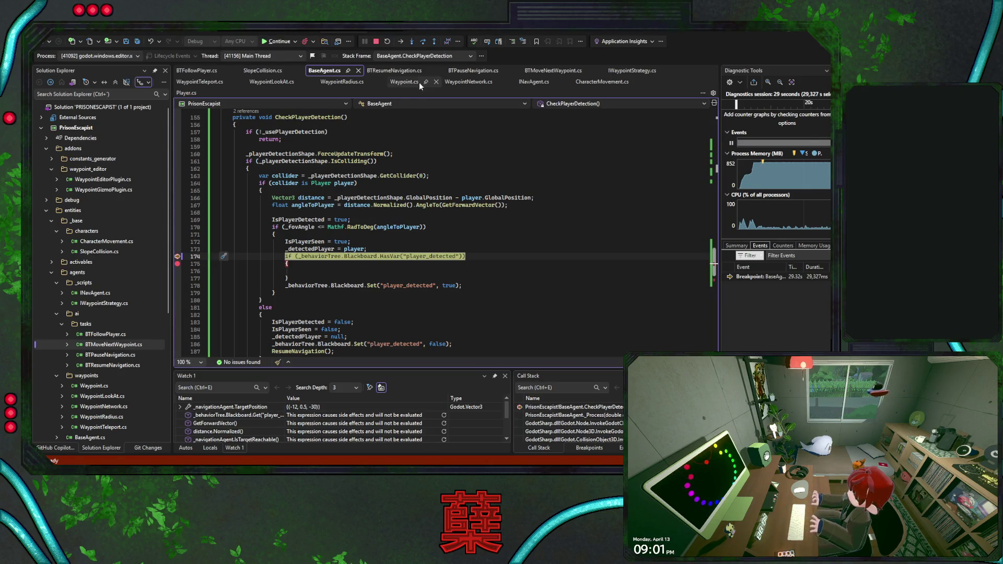
pyautogui.click(424, 45)
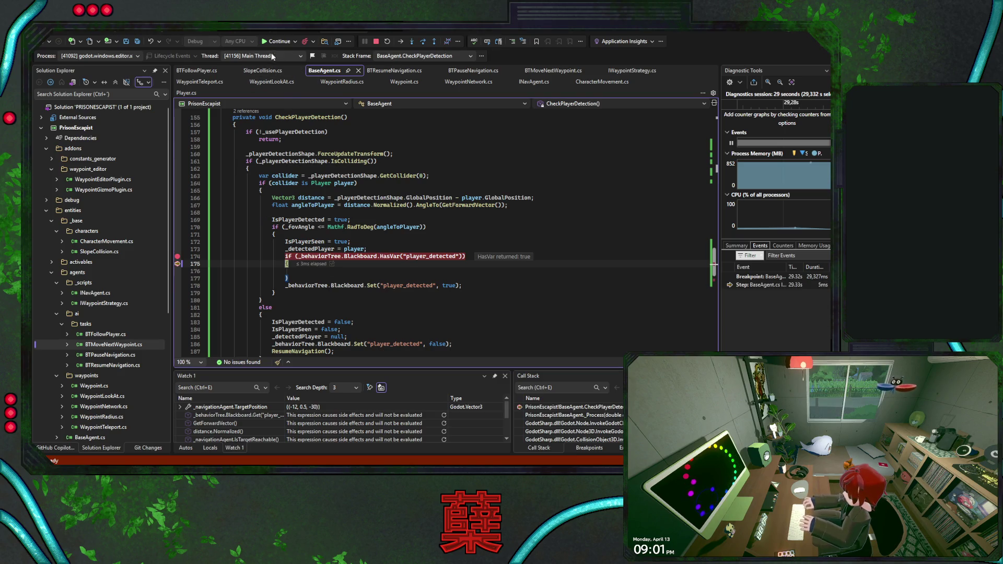
# - Remove the line 174 breakpoint and keep pressing Continue until the game runs freely
pyautogui.click(178, 256)
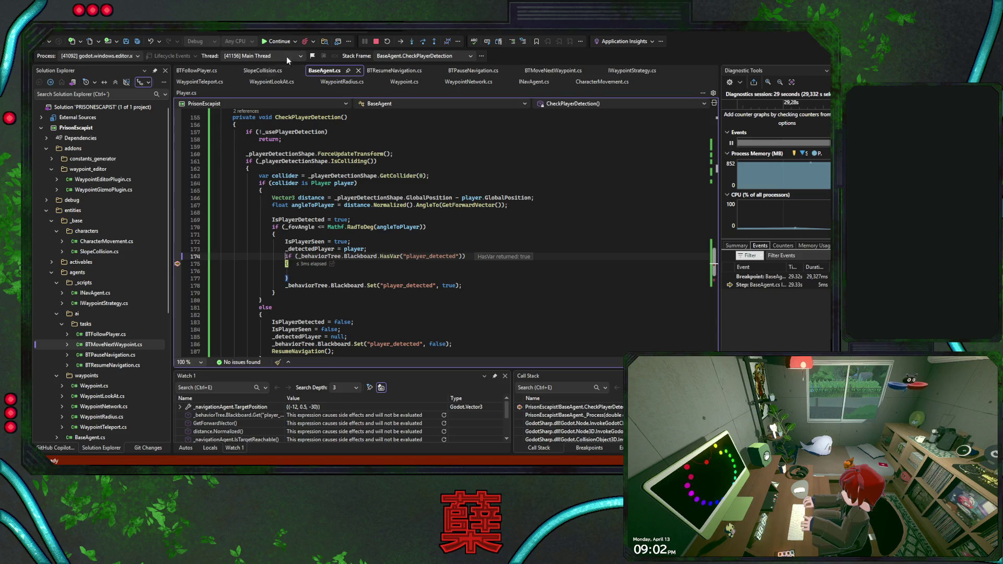
pyautogui.click(280, 41)
pyautogui.click(279, 42)
pyautogui.click(280, 42)
pyautogui.click(280, 42)
pyautogui.click(280, 42)
pyautogui.click(280, 42)
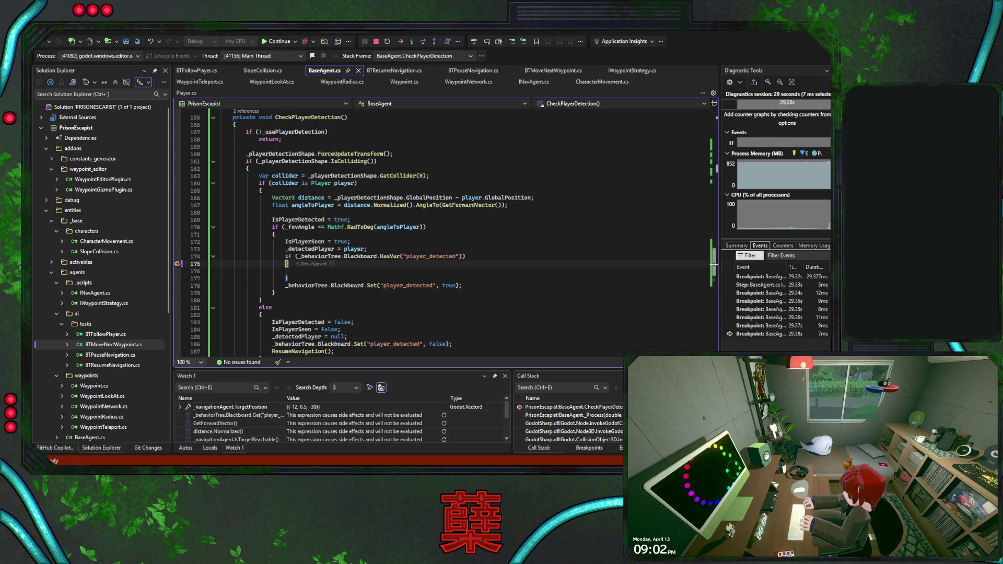
pyautogui.click(280, 41)
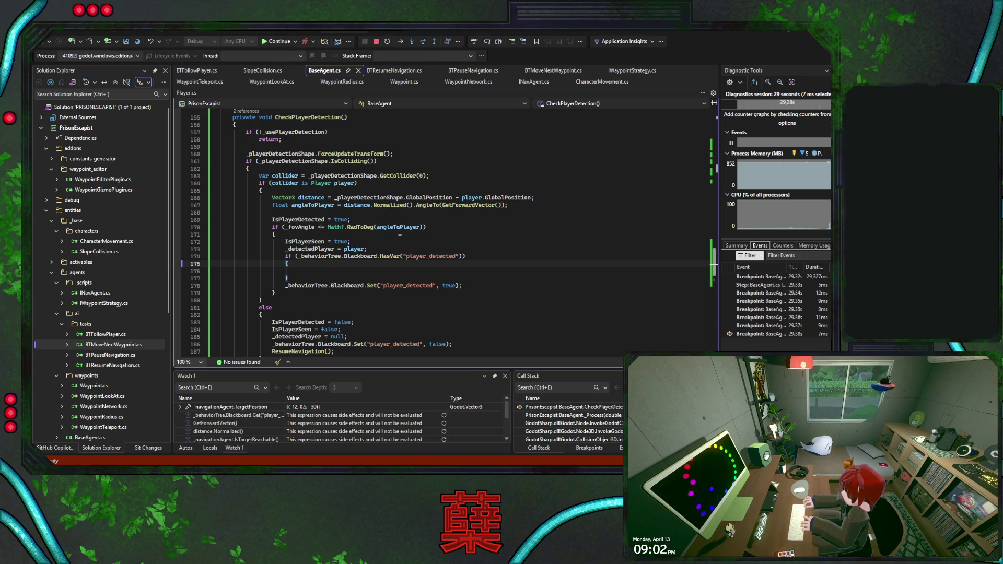
pyautogui.hotkey('alt', 'Tab')
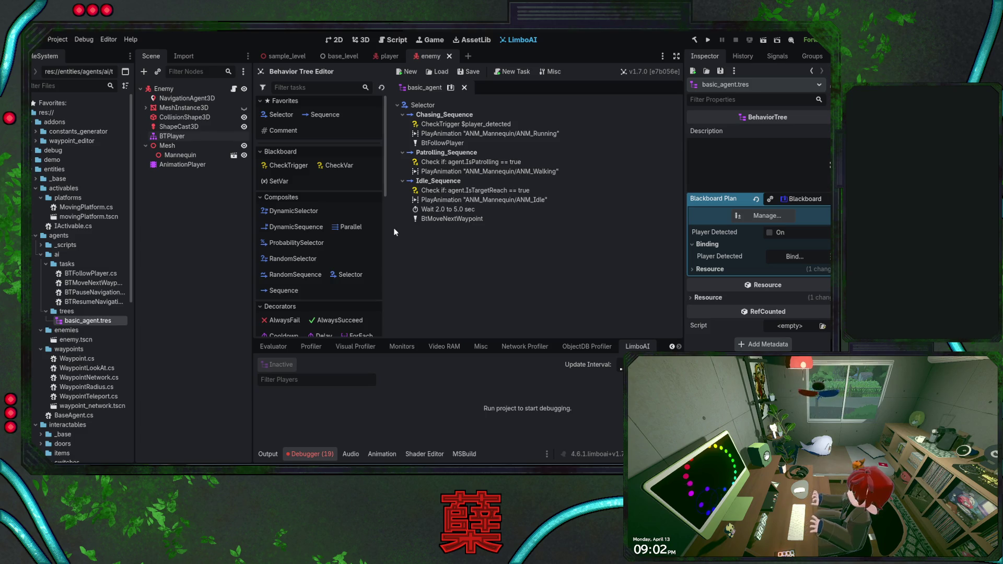
# - Save BaseAgent.cs in Visual Studio
pyautogui.hotkey('alt', 'Tab')
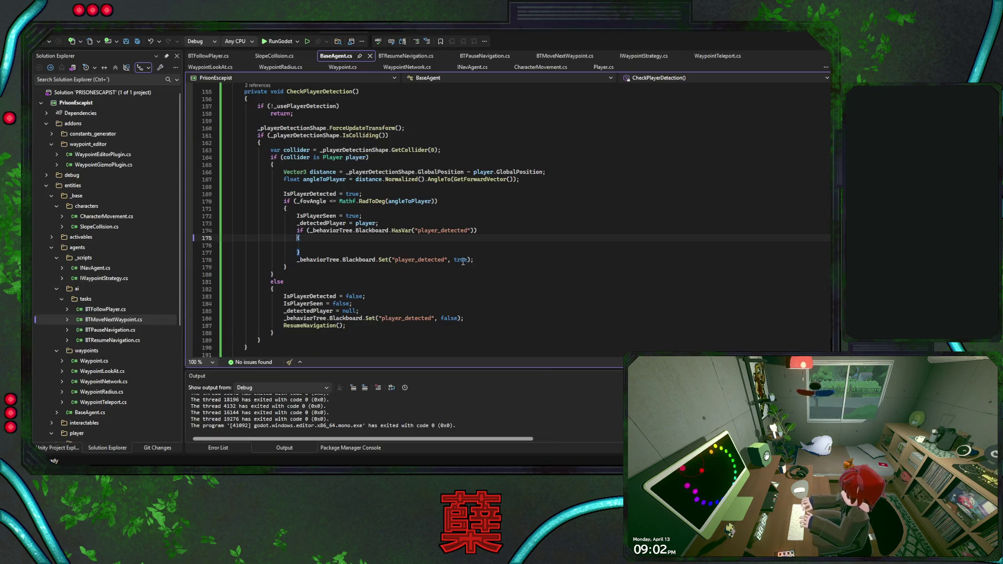
pyautogui.click(352, 252)
pyautogui.hotkey('ctrl', 's')
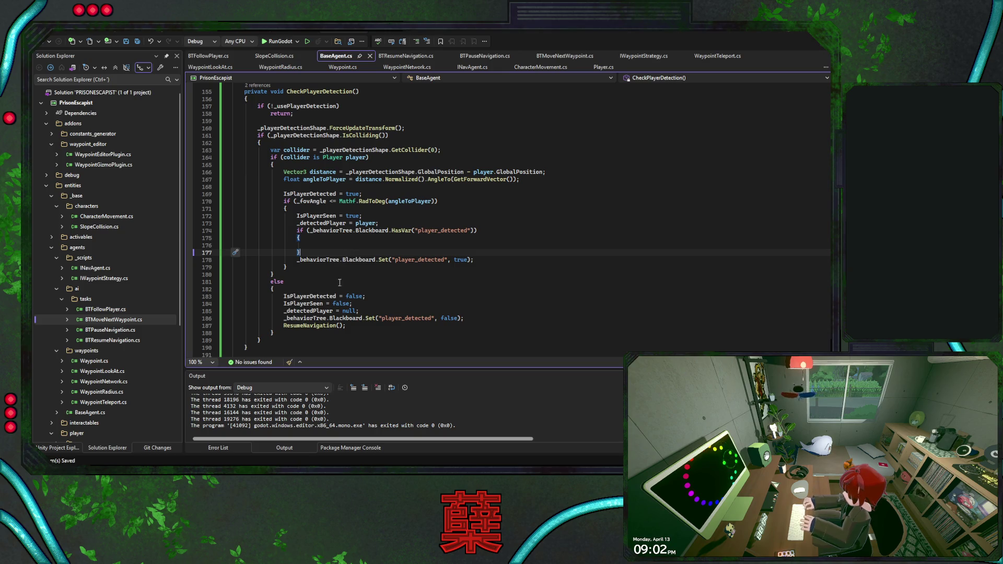
# - Paste a copy of the IsPatrolling check at the top of Chasing_Sequence and delete CheckTrigger $player_detected
pyautogui.hotkey('alt', 'Tab')
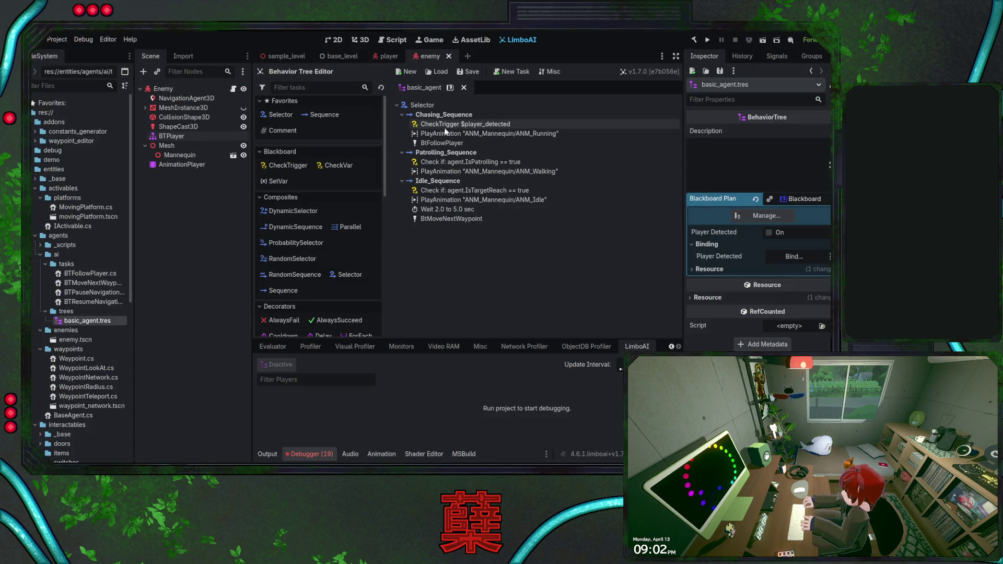
pyautogui.click(447, 162)
pyautogui.click(444, 114)
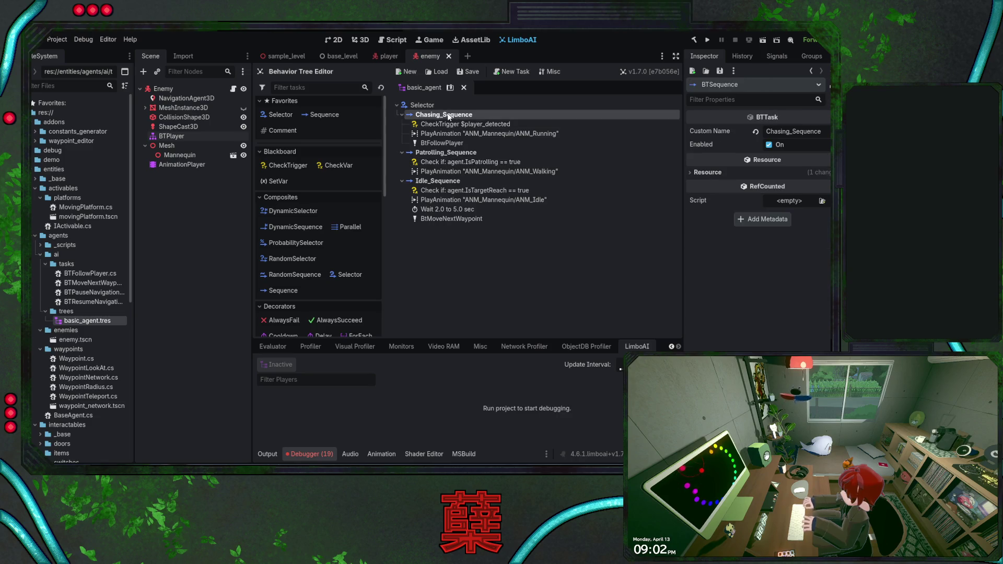
pyautogui.hotkey('ctrl', 'v')
pyautogui.moveTo(454, 152)
pyautogui.mouseDown()
pyautogui.moveTo(457, 126)
pyautogui.moveTo(446, 121)
pyautogui.mouseUp()
pyautogui.click(445, 134)
pyautogui.press('Delete')
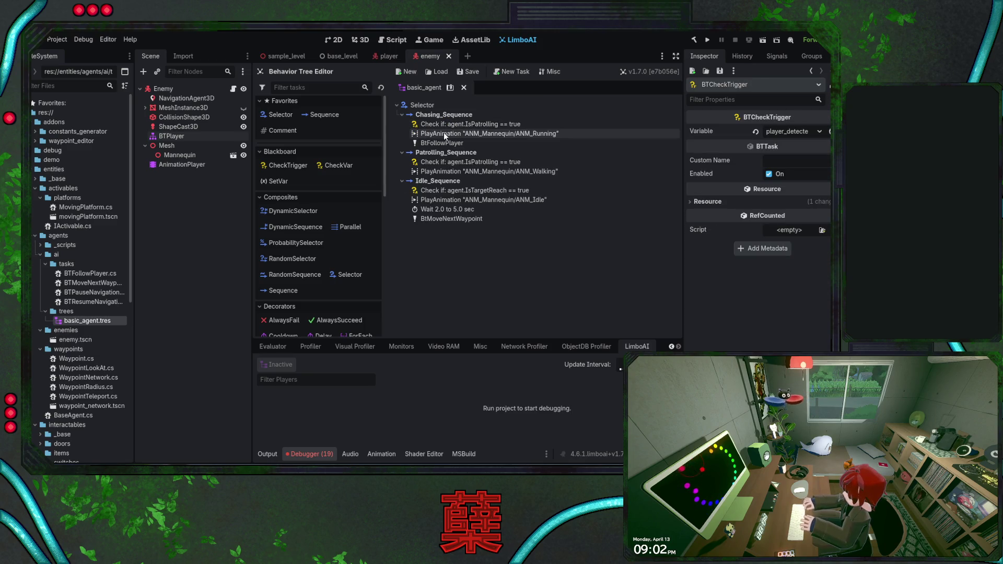
# - Select the IsPlayerSeen name in Visual Studio and open the property check's class documentation
pyautogui.hotkey('alt', 'Tab')
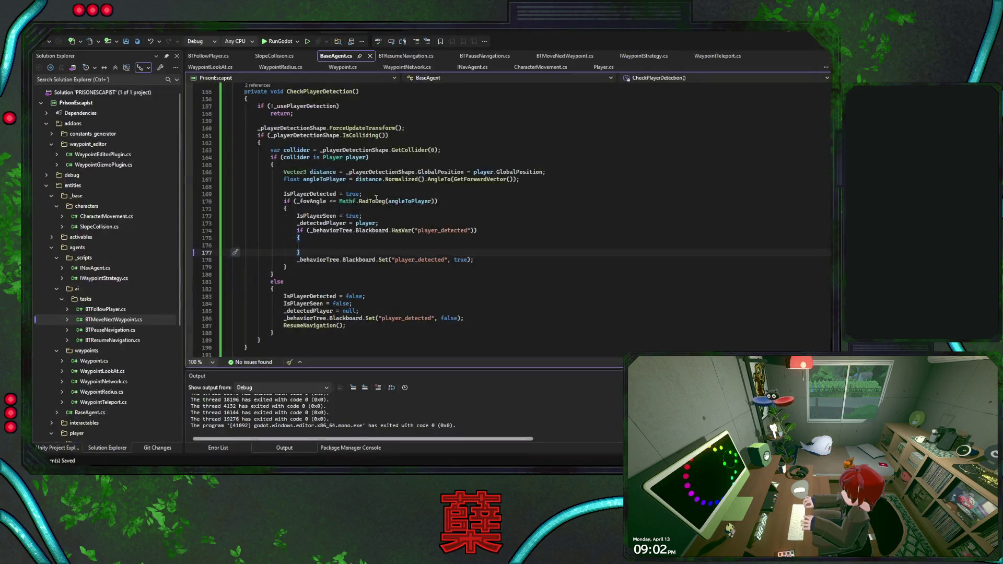
pyautogui.doubleClick(316, 216)
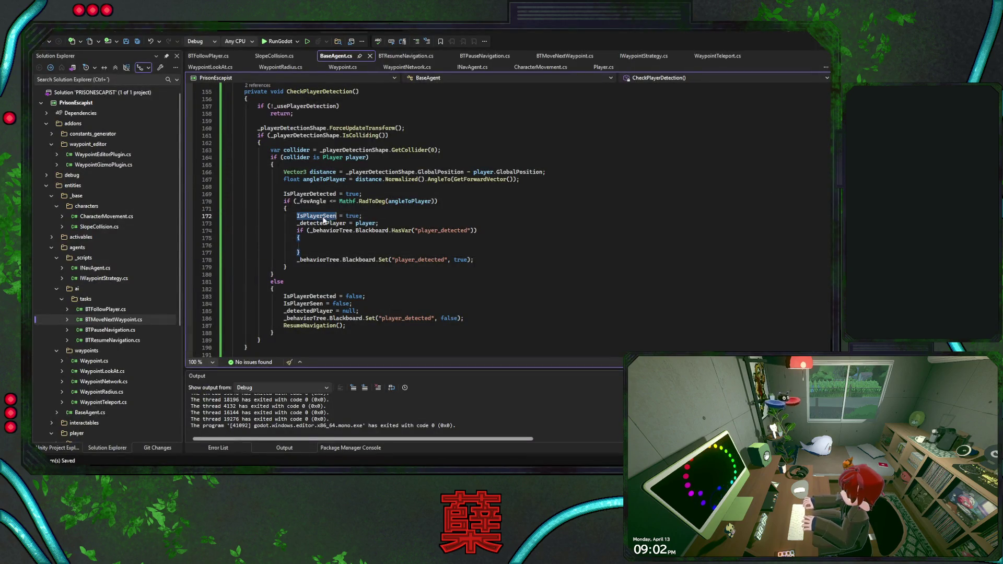
pyautogui.hotkey('alt', 'Tab')
pyautogui.doubleClick(459, 127)
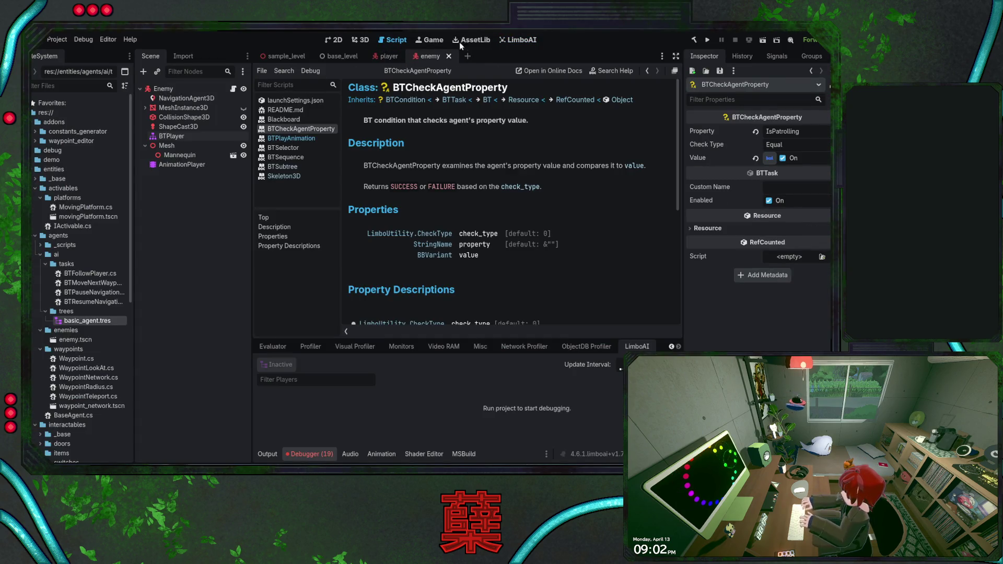
# - Change the Chasing_Sequence check's Property to IsPlayerSeen, save the enemy scene and play the game
pyautogui.click(514, 42)
pyautogui.doubleClick(784, 132)
pyautogui.hotkey('ctrl', 'v')
pyautogui.press('Return')
pyautogui.hotkey('ctrl', 's')
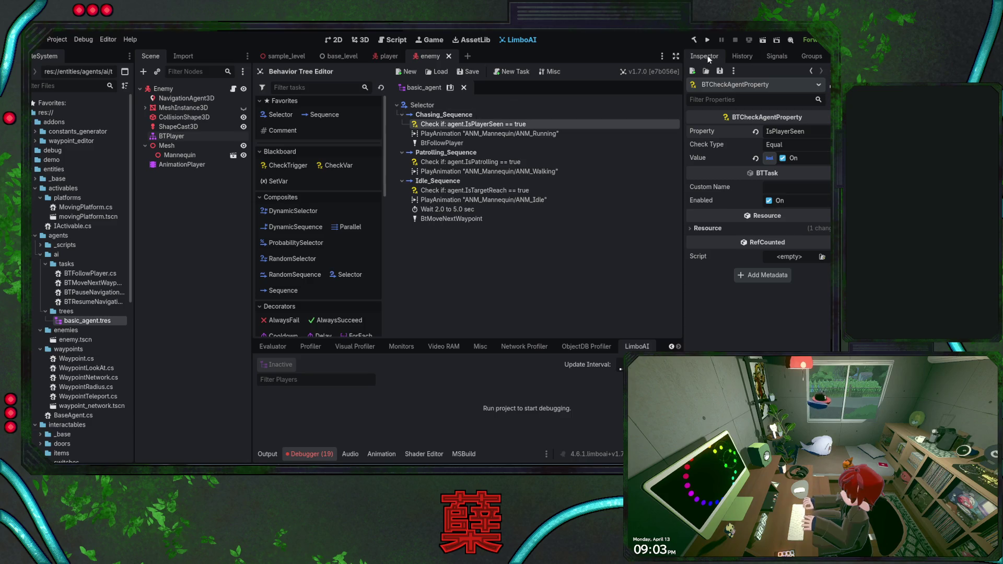
pyautogui.click(707, 39)
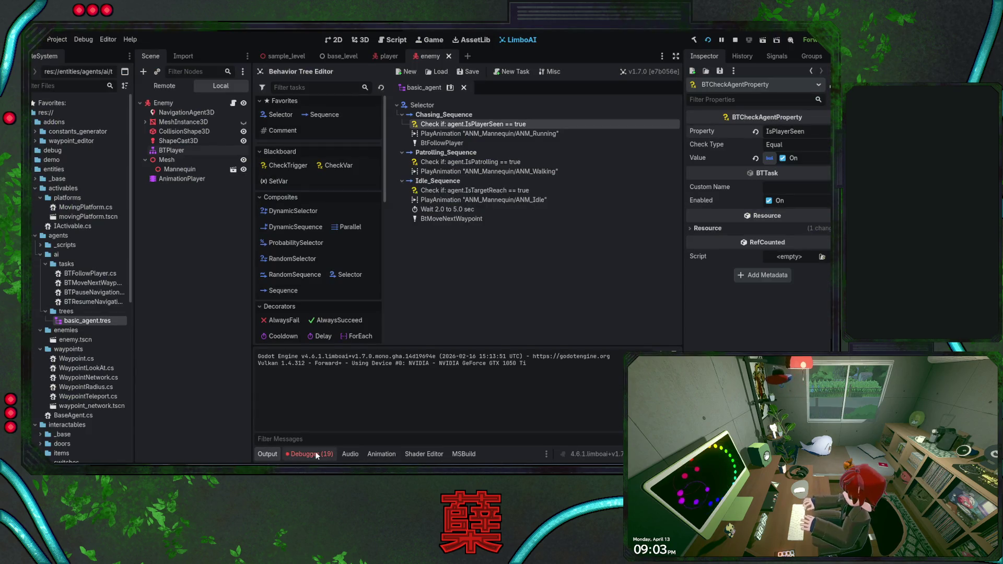
# - Watch the enemy's chase in the LimboAI debugger view, then stop the game with F8
pyautogui.click(310, 454)
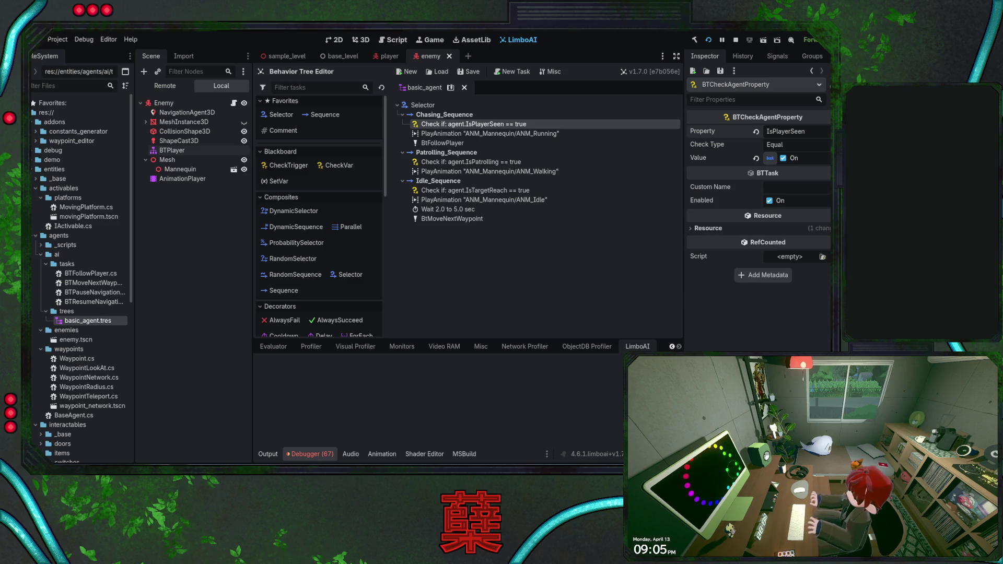
pyautogui.press('F8')
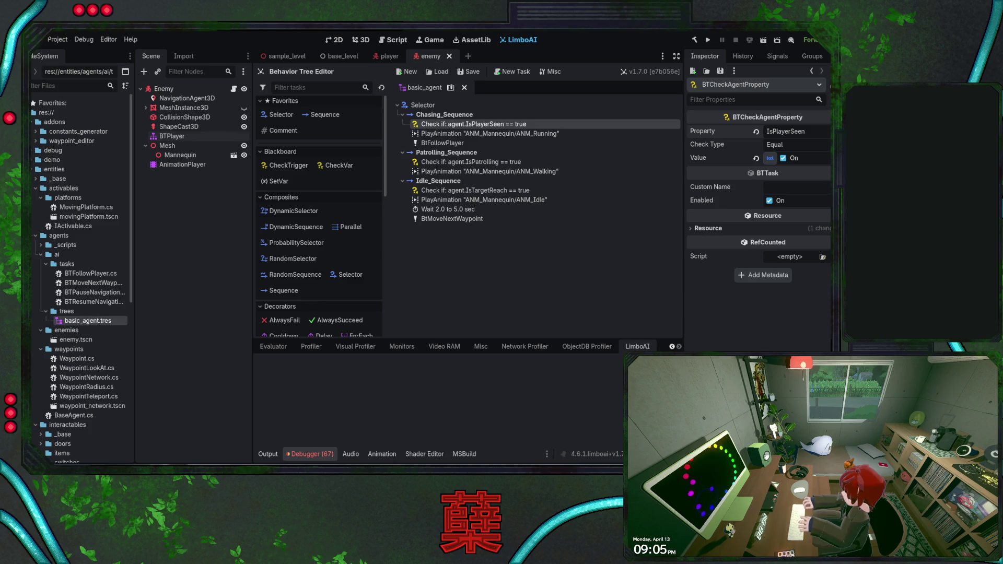
# - Review lines 184–186 of CheckPlayerDetection's else block in BaseAgent.cs
pyautogui.hotkey('alt', 'Tab')
pyautogui.click(470, 304)
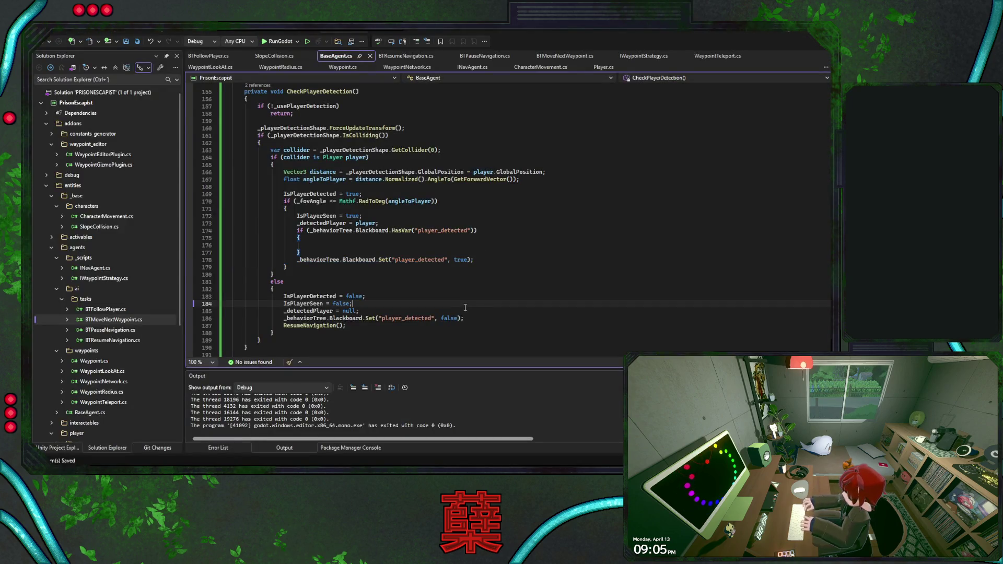
pyautogui.moveTo(479, 319); pyautogui.dragTo(485, 304)
pyautogui.click(483, 317)
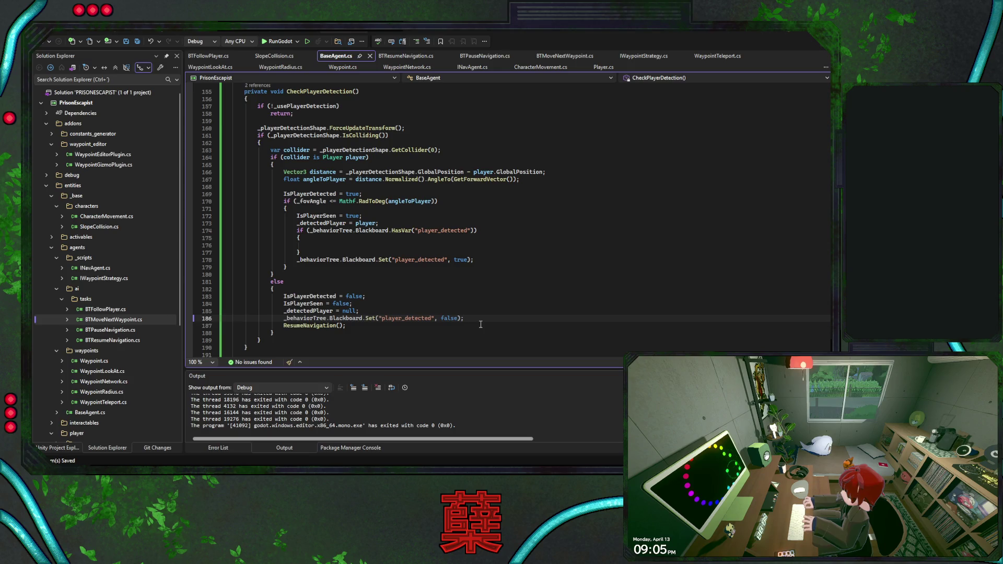
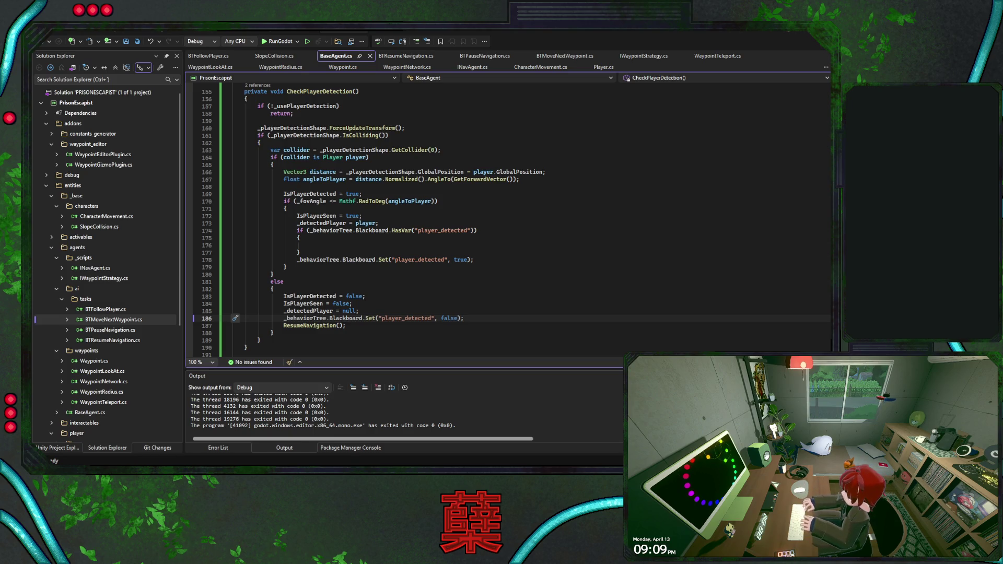
# - Place the cursor at BaseAgent.cs line 178, where player_detected is set, then return to the basic_agent behavior tree in Godot
pyautogui.click(494, 260)
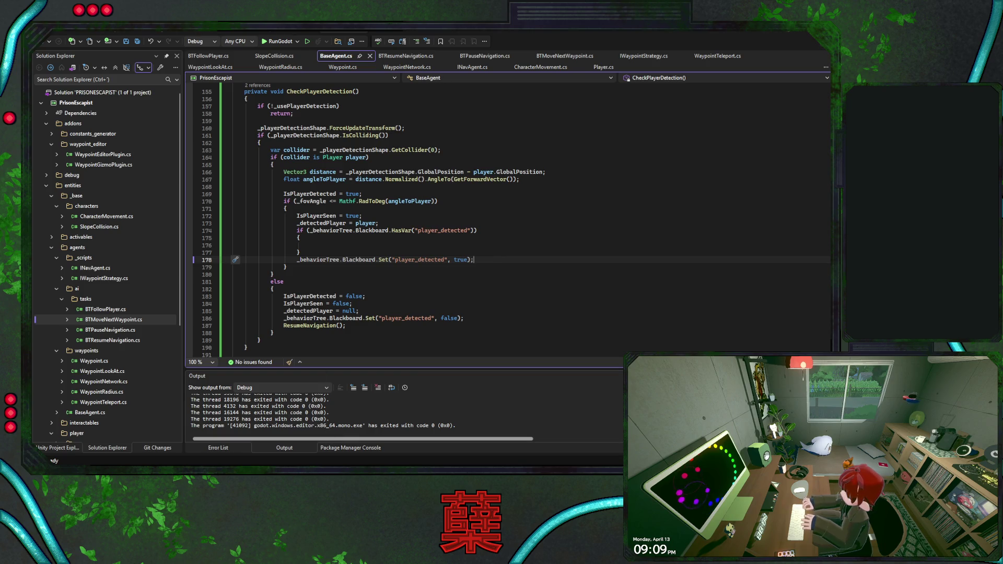
pyautogui.hotkey('alt', 'Tab')
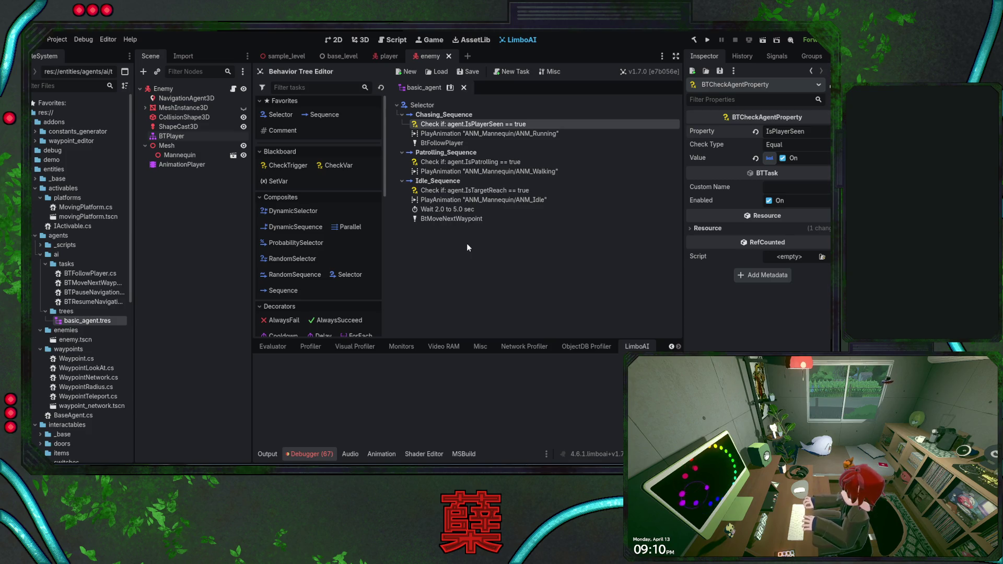
# - Copy the idle sequence's Wait task into Chasing_Sequence, just below the IsPlayerSeen check
pyautogui.click(474, 209)
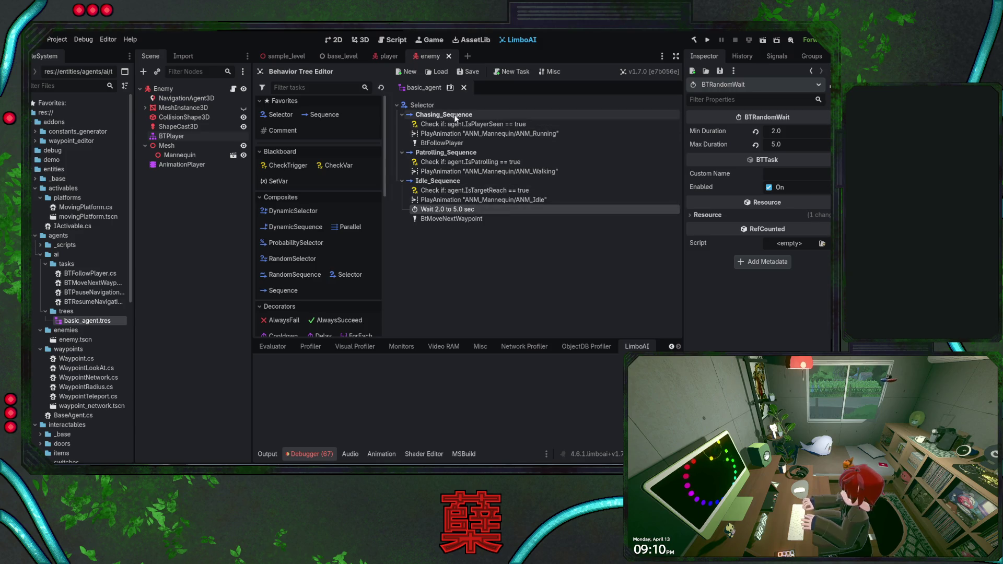
pyautogui.click(457, 124)
pyautogui.hotkey('ctrl', 'v')
pyautogui.moveTo(453, 133)
pyautogui.mouseDown()
pyautogui.moveTo(432, 122)
pyautogui.moveTo(444, 137)
pyautogui.mouseUp()
# - Give the chasing Wait a random duration of 1.0 to 2.0 seconds
pyautogui.click(795, 134)
pyautogui.write('1')
pyautogui.press('Tab')
pyautogui.write('2')
pyautogui.press('Return')
pyautogui.click(503, 254)
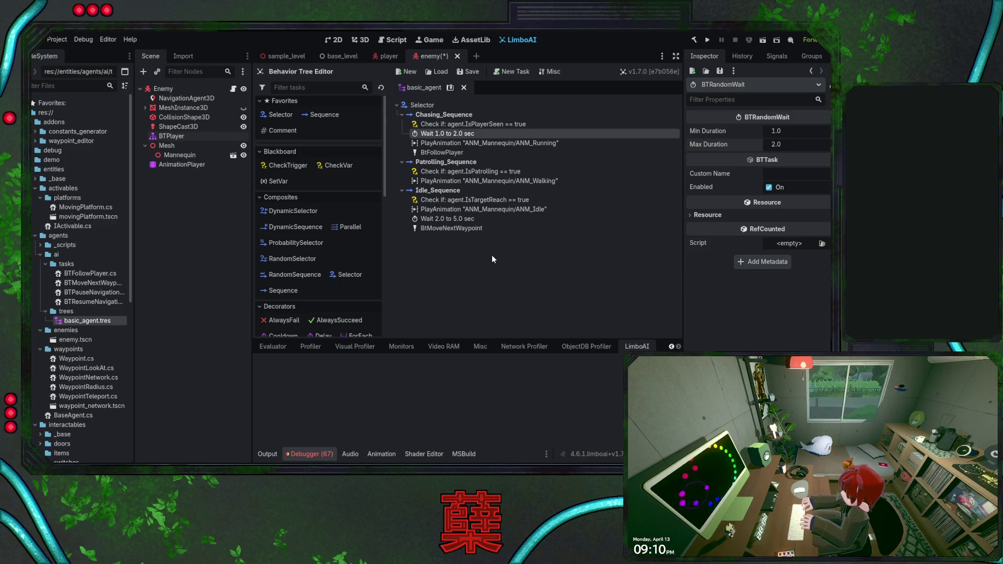
pyautogui.click(511, 210)
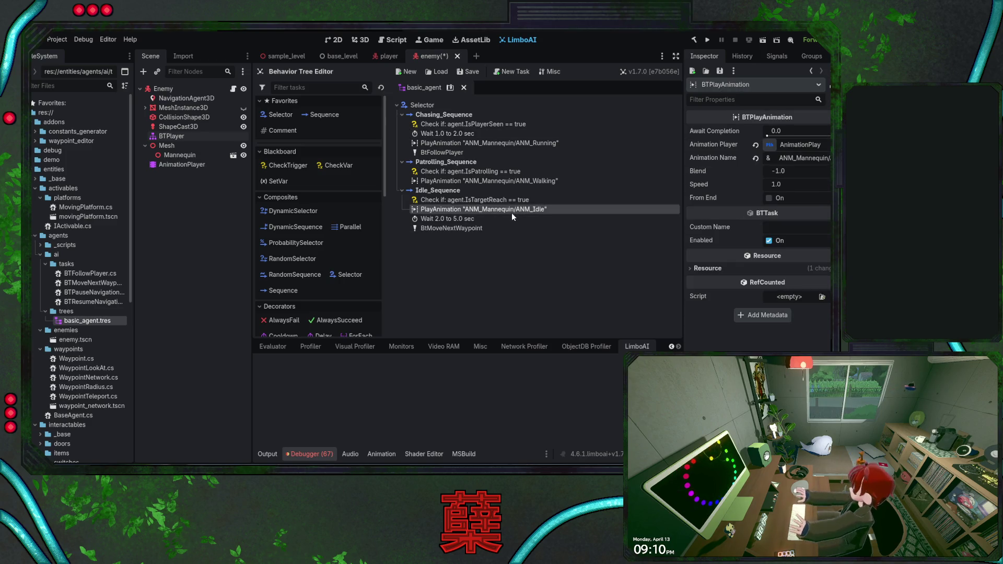
# - Copy PlayAnimation ANM_Idle right after the chasing check, then go to CheckPlayerDetection's else branch in Visual Studio
pyautogui.click(428, 116)
pyautogui.hotkey('ctrl', 'v')
pyautogui.moveTo(439, 162); pyautogui.dragTo(420, 130)
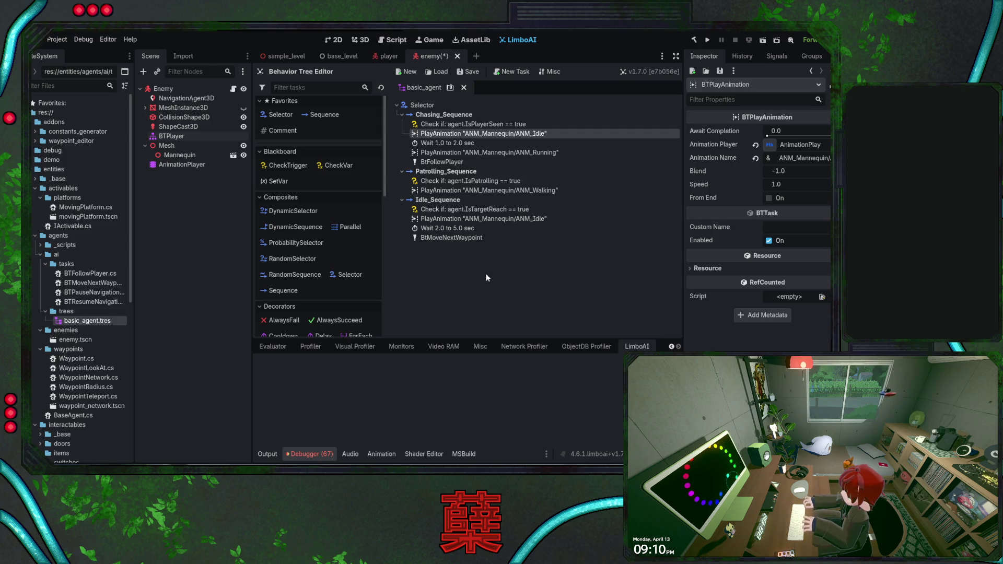
pyautogui.hotkey('alt', 'Tab')
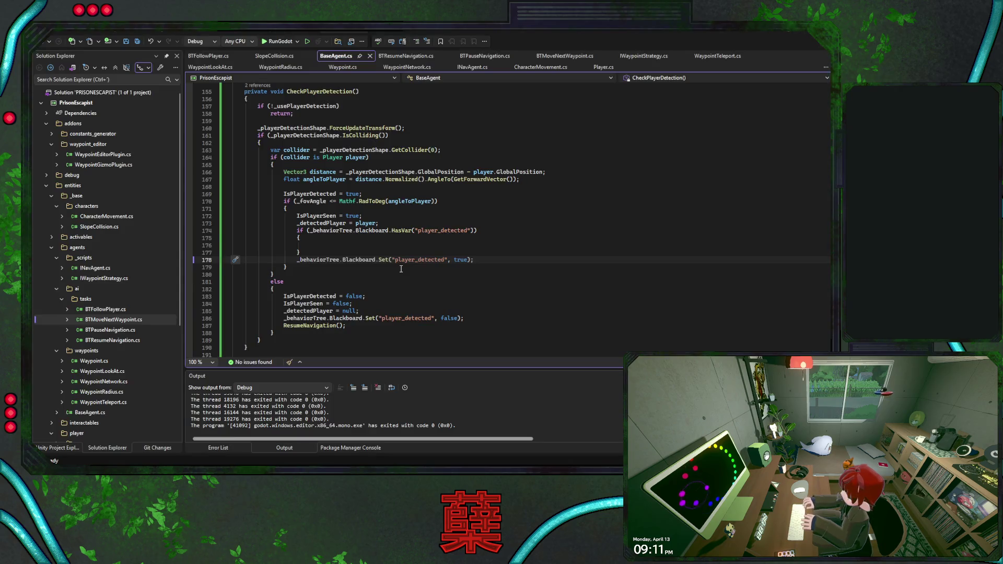
pyautogui.click(396, 282)
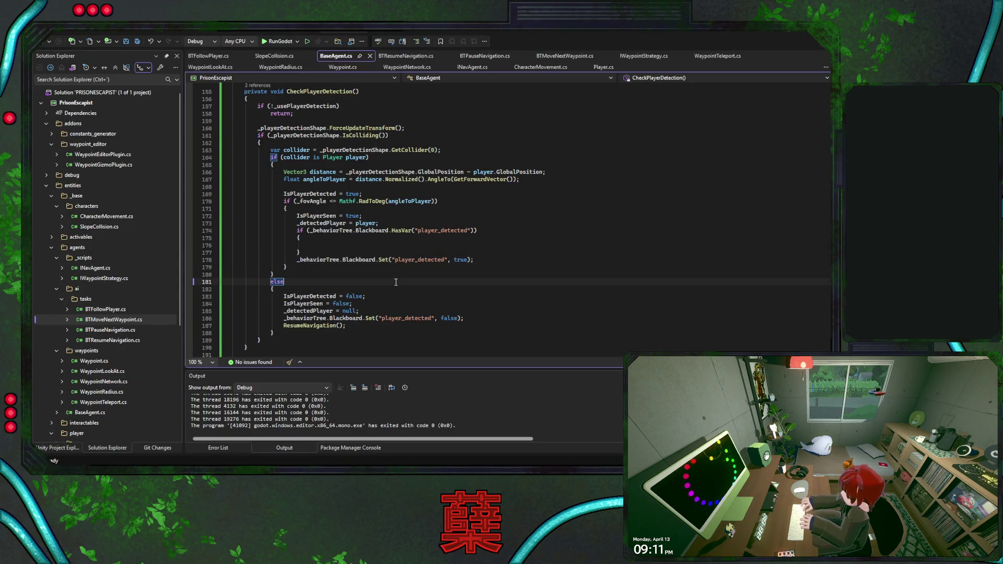